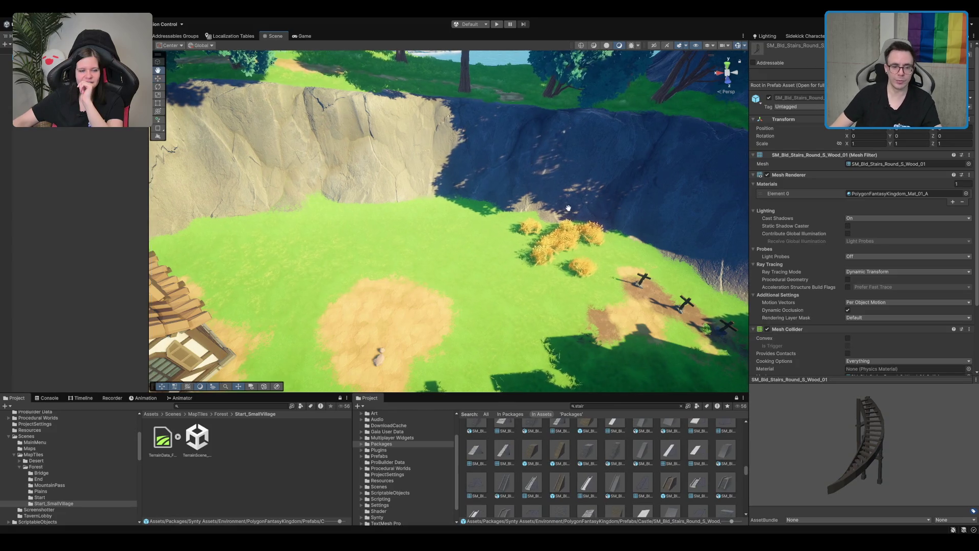
- Scroll the 'stair' results and preview the straight and wide wooden stairs prefabs
scroll(617, 447, "down", 2)
scroll(625, 451, "down", 3)
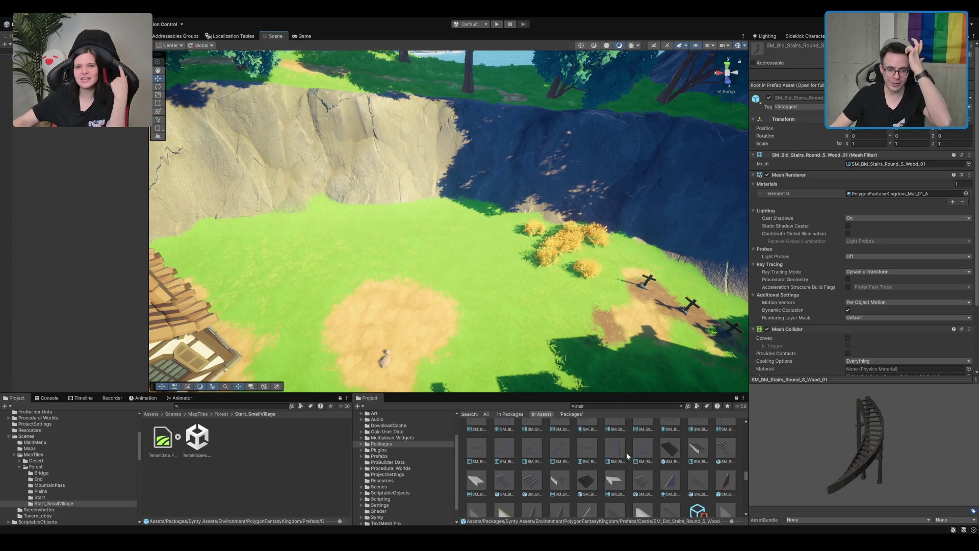
scroll(645, 451, "down", 2)
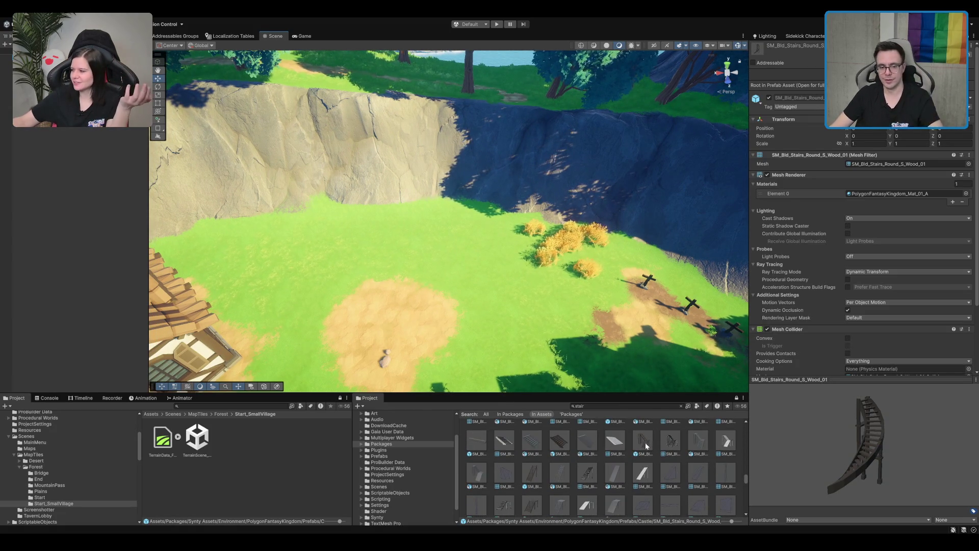
scroll(647, 443, "down", 2)
left_click(594, 444)
left_click(530, 439)
scroll(650, 477, "up", 3)
- Preview the rock stairs prefab SM_Env_Rock_Stairs_02 and browse the remaining stair results
scroll(650, 477, "down", 2)
left_click(597, 460)
scroll(571, 481, "down", 1)
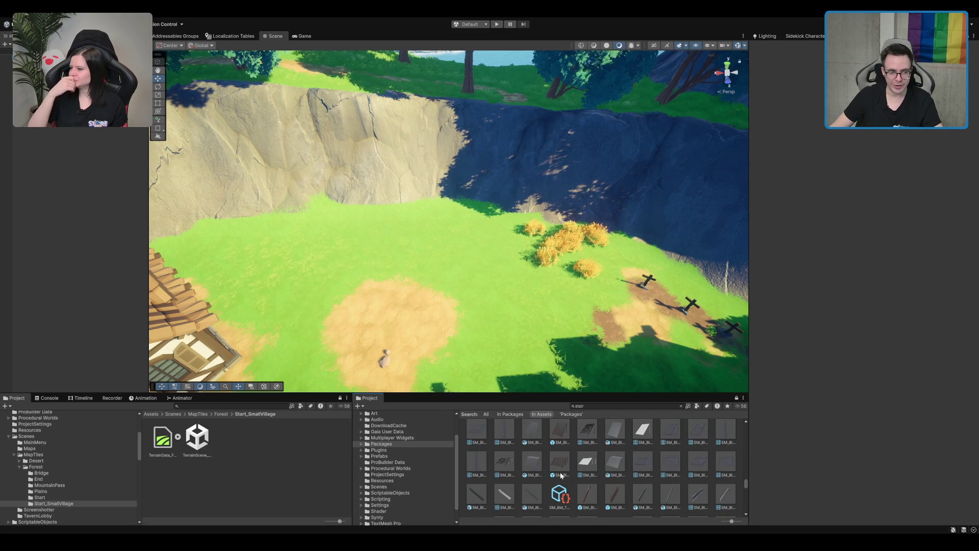
scroll(596, 490, "down", 5)
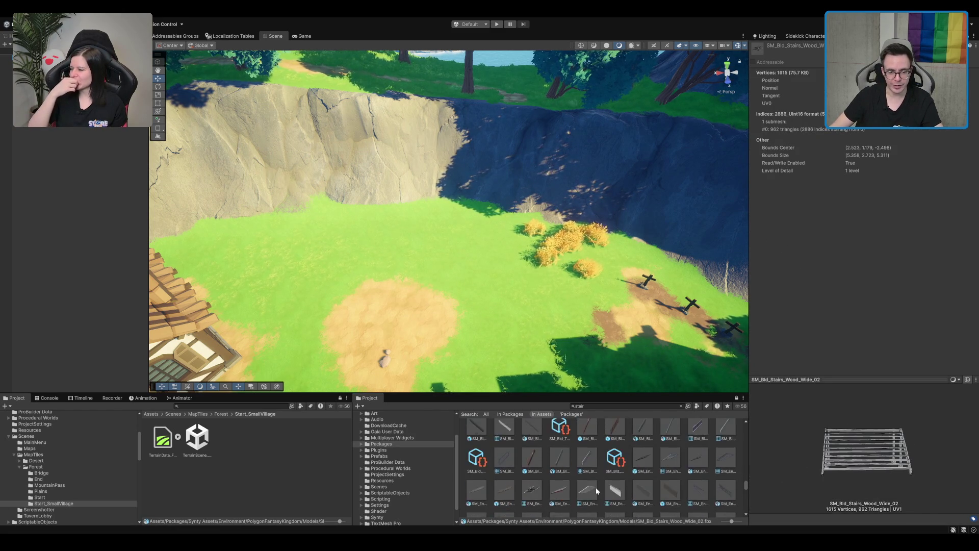
scroll(597, 490, "down", 5)
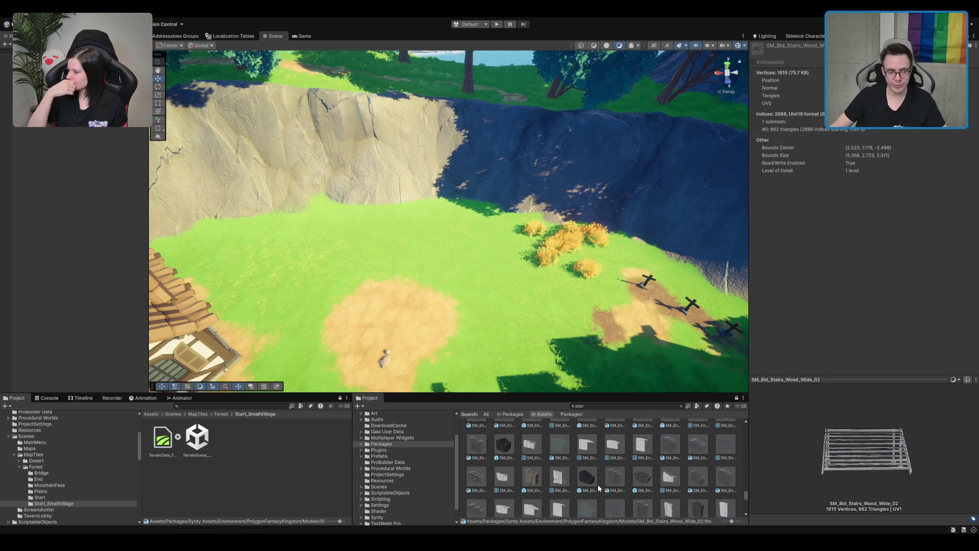
left_click(531, 480)
scroll(586, 480, "up", 2)
scroll(667, 483, "down", 2)
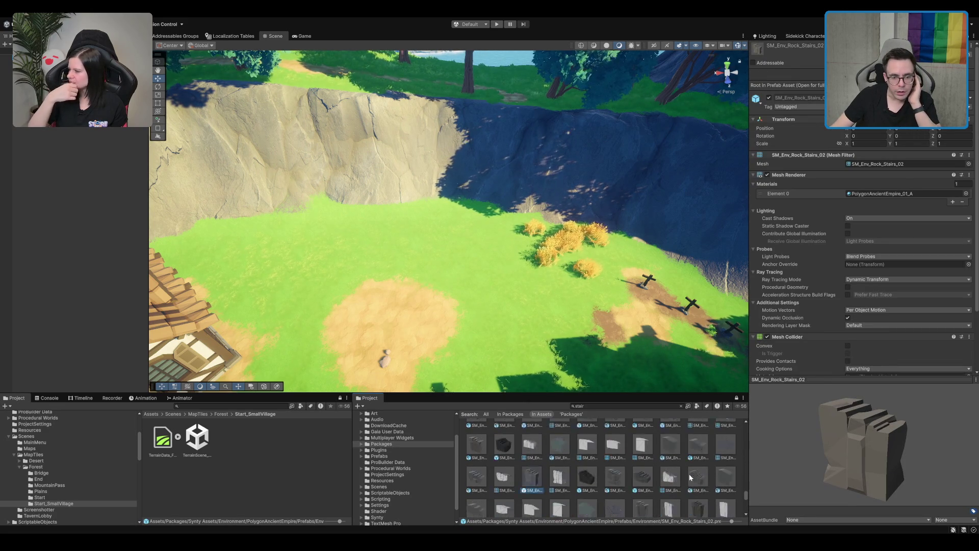
scroll(685, 477, "down", 1)
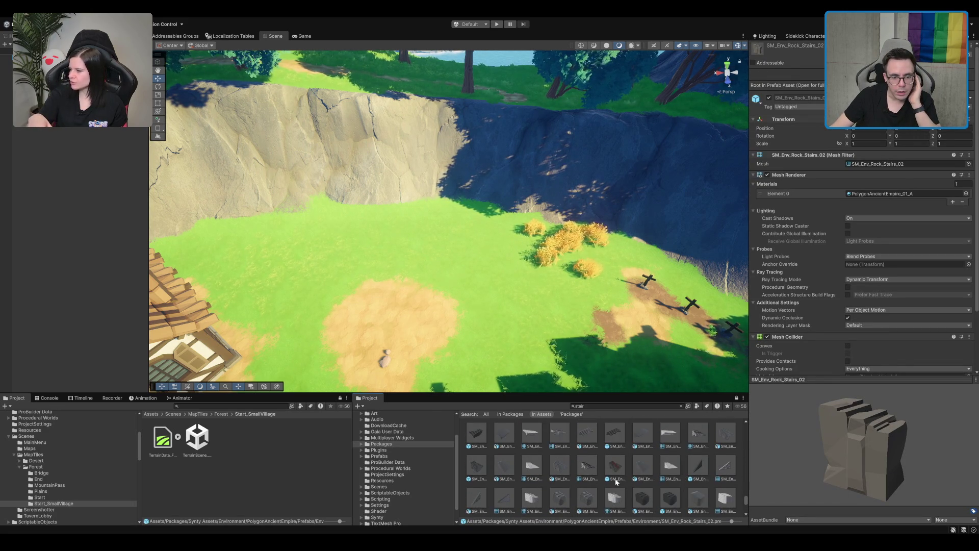
scroll(618, 476, "down", 2)
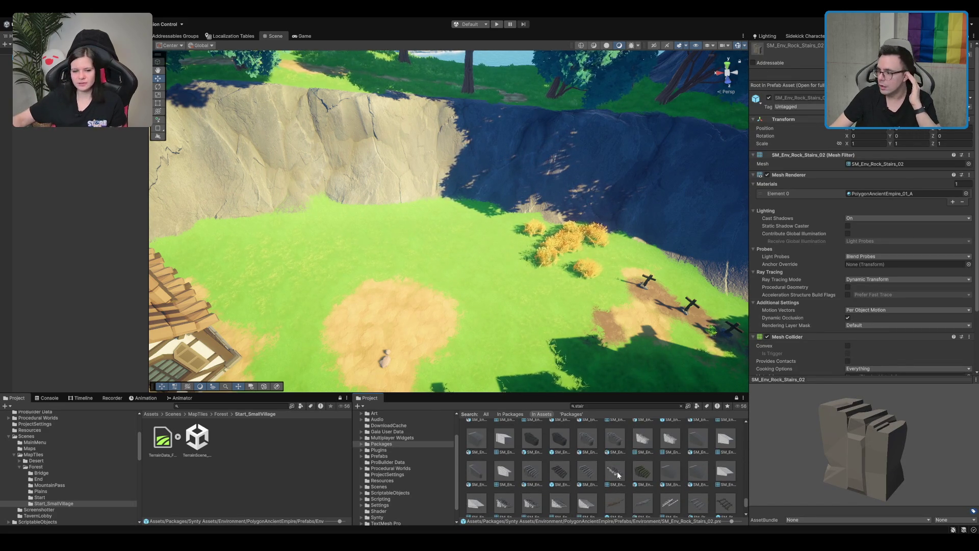
scroll(618, 475, "down", 3)
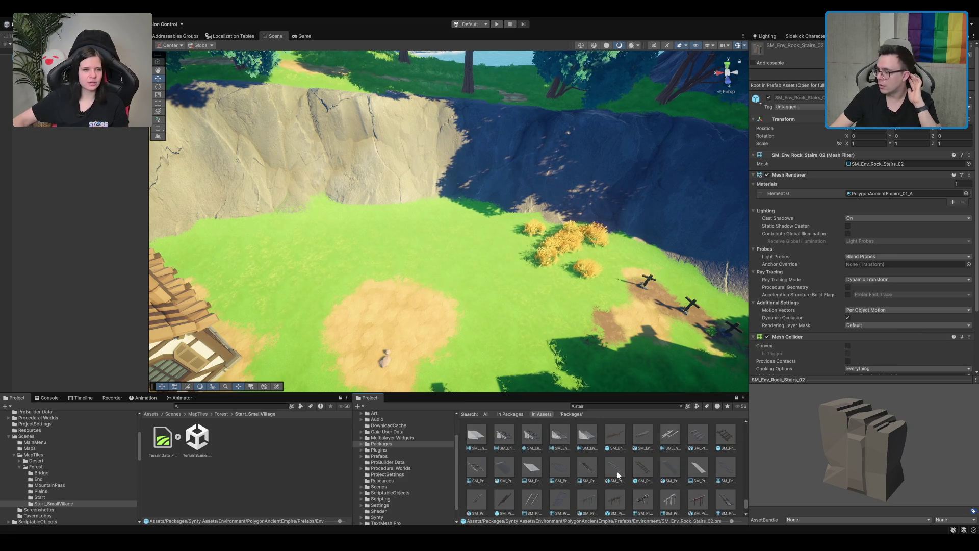
scroll(618, 475, "down", 1)
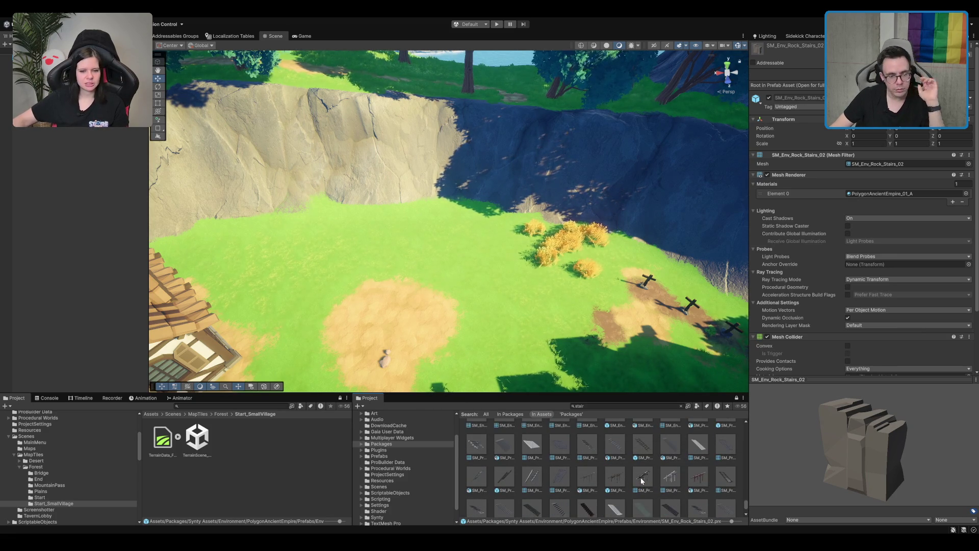
scroll(640, 478, "down", 2)
scroll(636, 476, "down", 1)
scroll(643, 477, "up", 2)
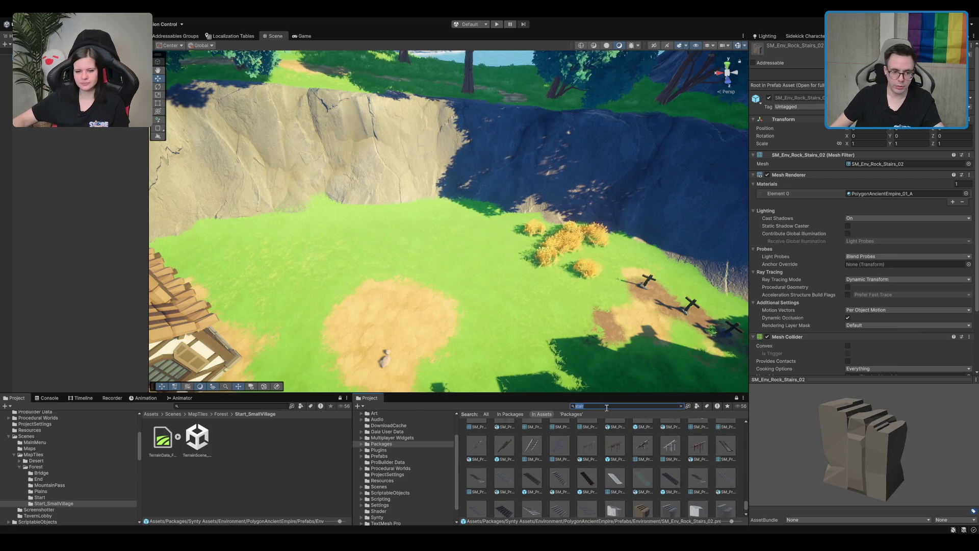
- Search the Project for 'broken' and drag SM_Prop_Jetty_Broken_01 onto the grass near the house
type("ropk")
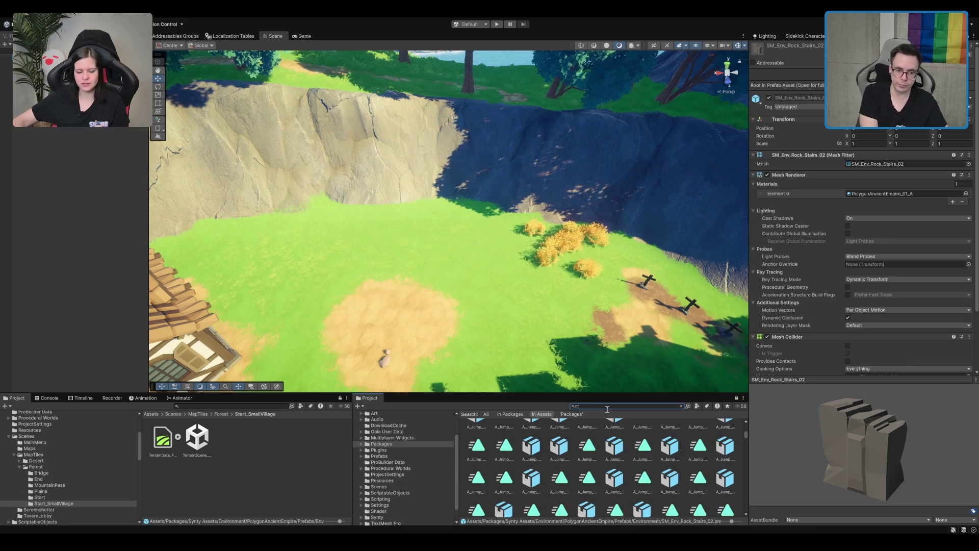
type("n")
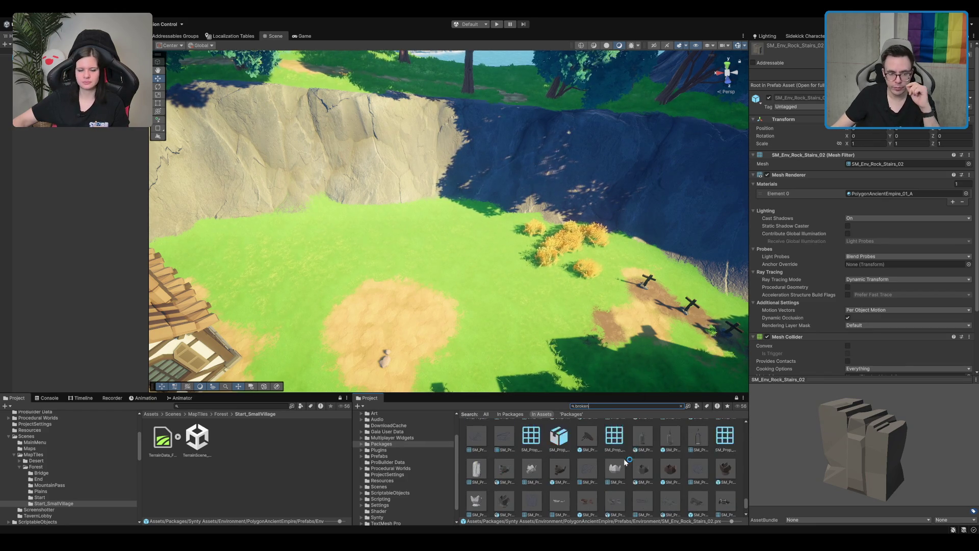
scroll(685, 456, "down", 3)
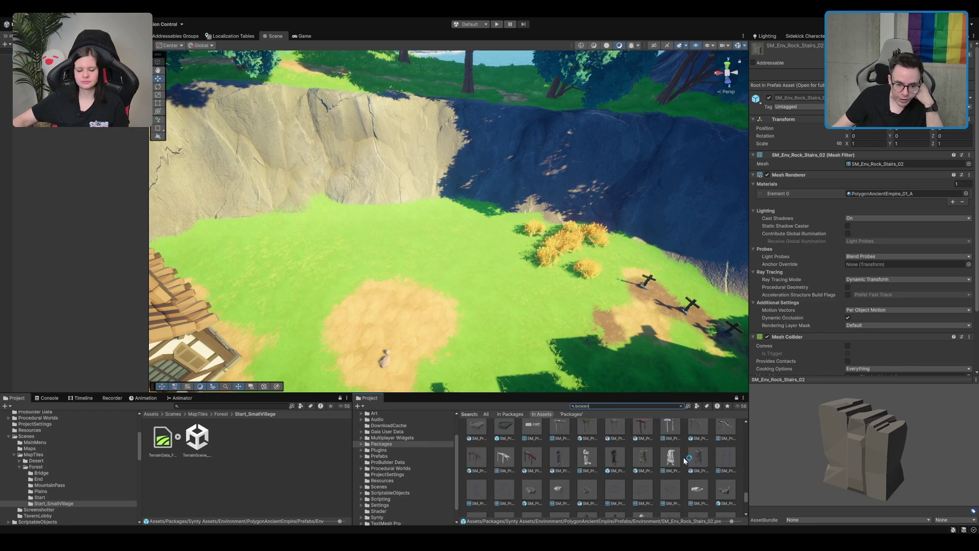
left_click(601, 476)
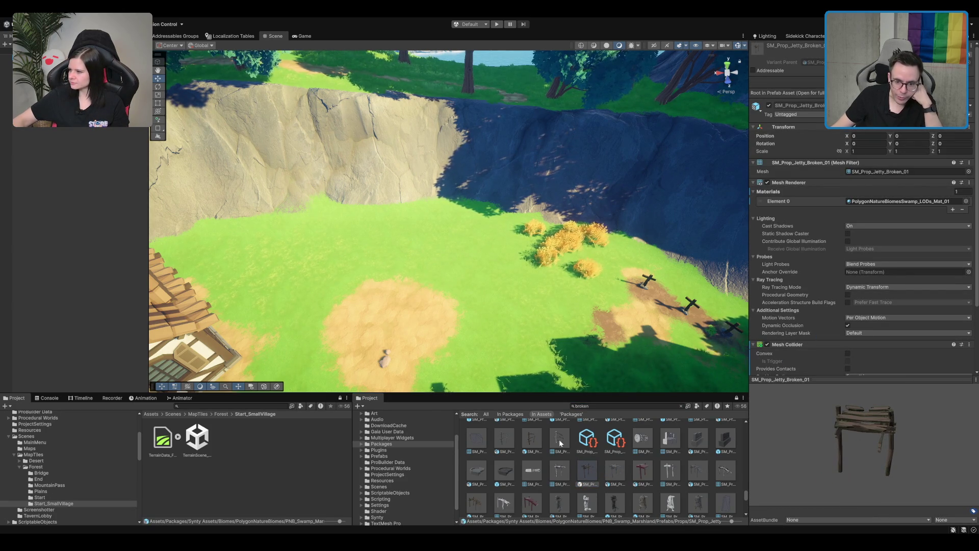
mouse_move(556, 462)
left_mouse_down()
mouse_move(513, 315)
mouse_move(461, 227)
mouse_move(310, 184)
mouse_move(357, 194)
left_mouse_up()
- Frame the new jetty and rotate it so it lies tipped over on the grass
key("f")
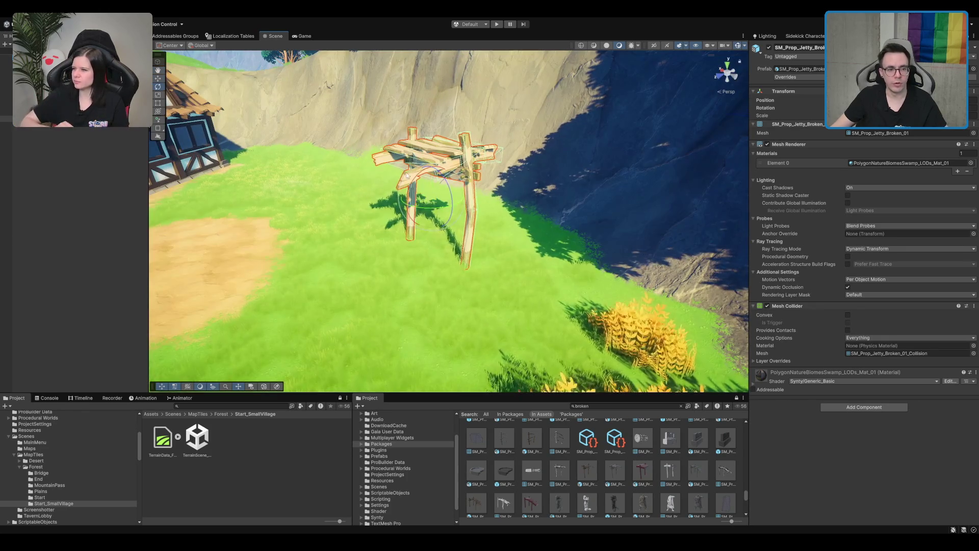
key("e")
scroll(412, 193, "down", 3)
mouse_move(412, 194)
left_mouse_down()
mouse_move(428, 259)
mouse_move(496, 240)
mouse_move(505, 271)
left_mouse_up()
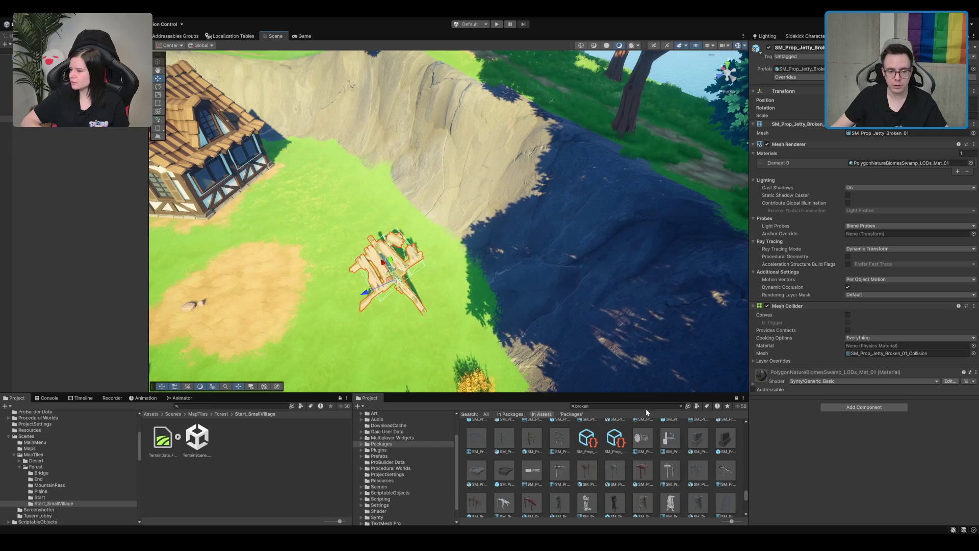
scroll(647, 461, "up", 5)
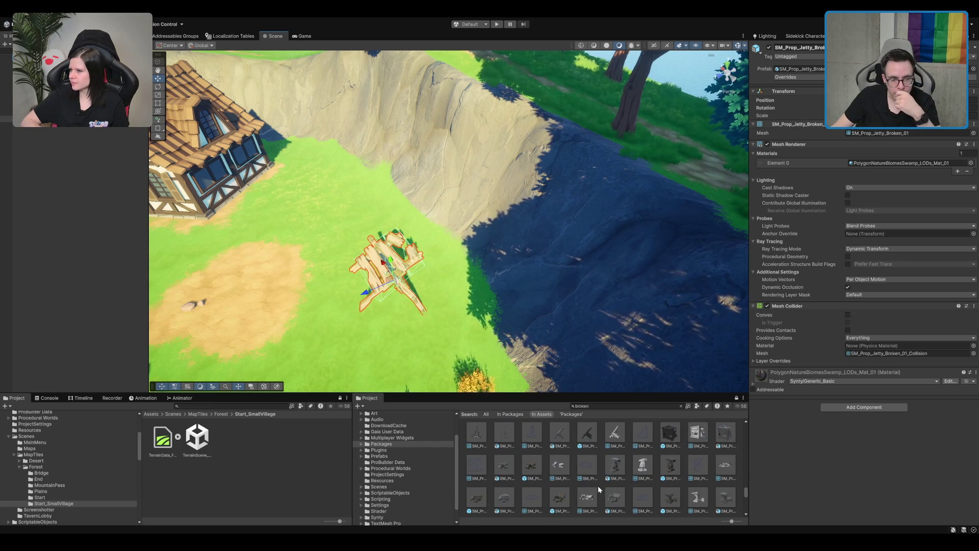
scroll(596, 485, "up", 2)
left_click(501, 449)
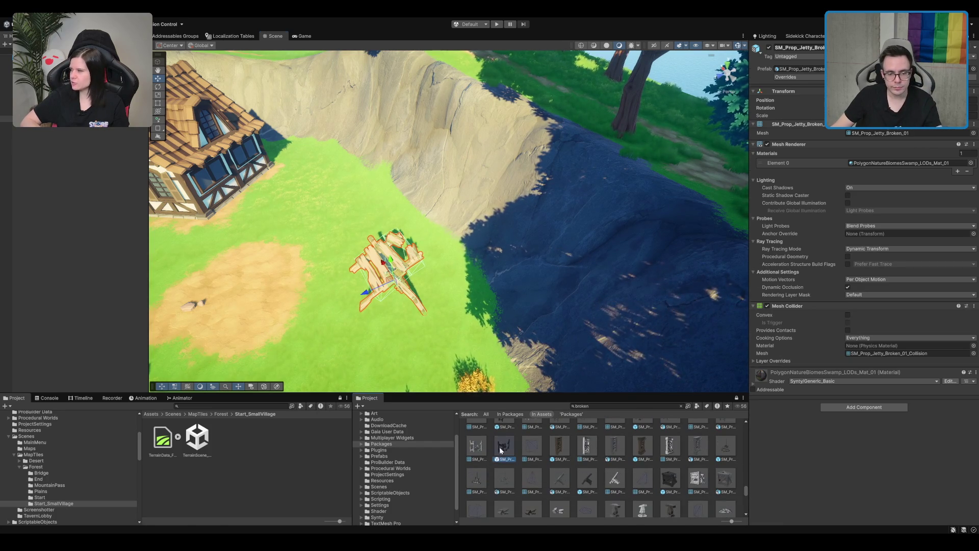
scroll(640, 462, "up", 2)
left_click(642, 459)
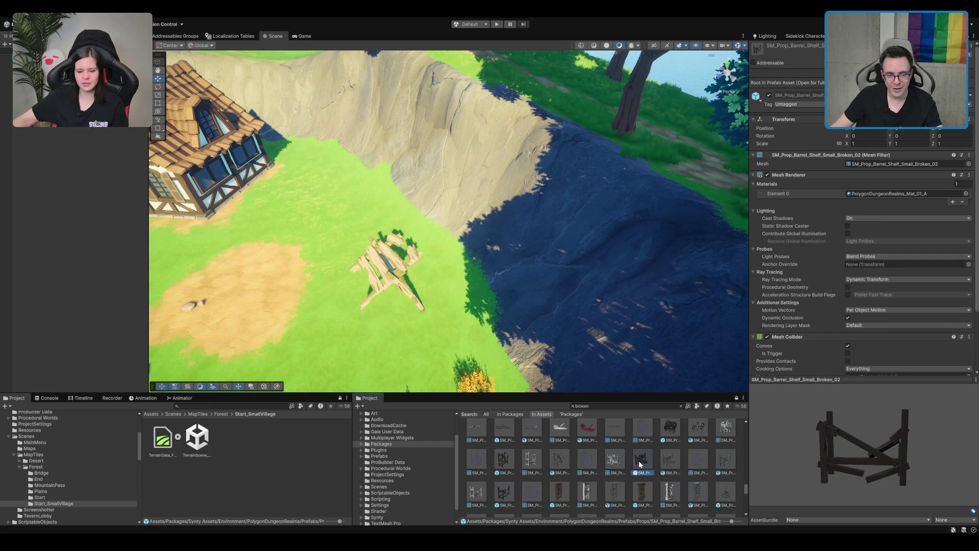
scroll(640, 464, "up", 1)
left_click(672, 452)
scroll(636, 427, "up", 1)
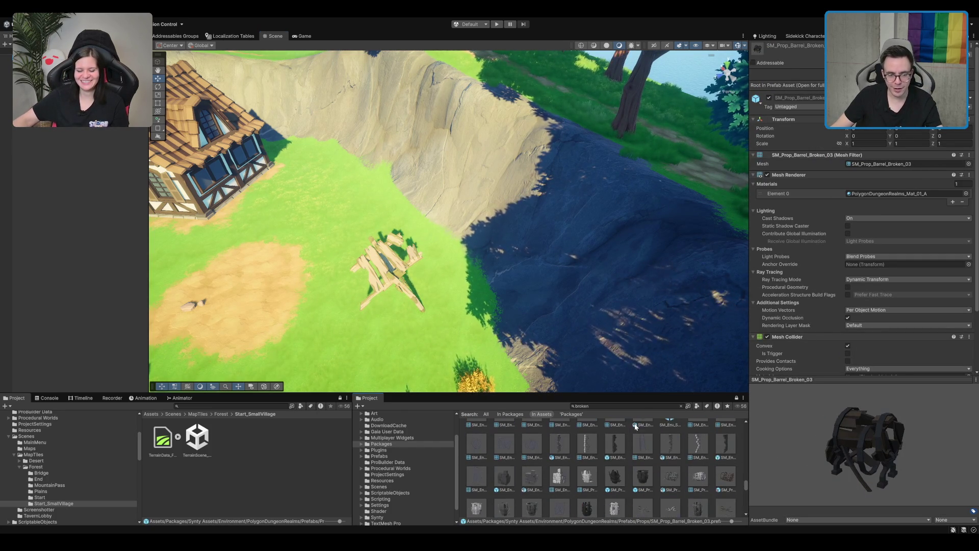
left_click(505, 475)
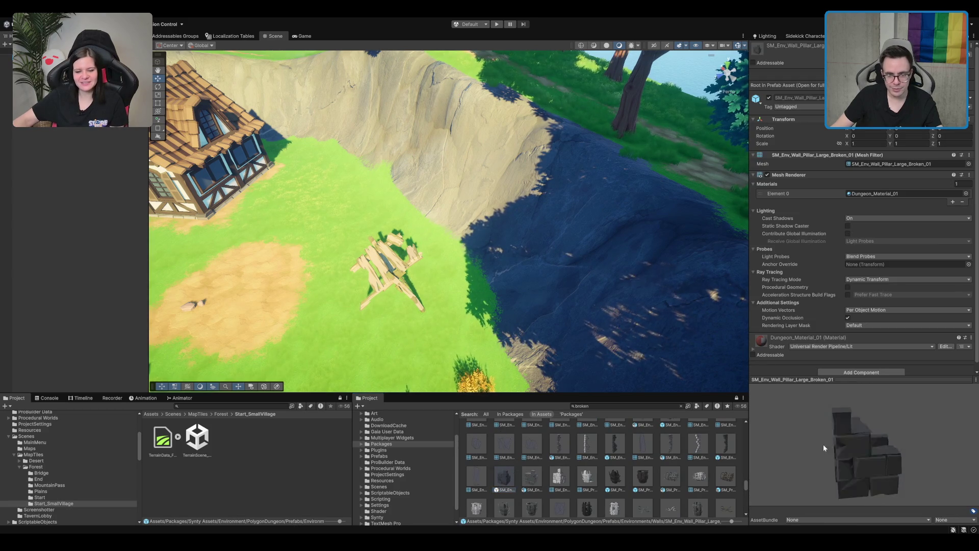
scroll(711, 461, "up", 1)
left_click_drag(878, 439, 851, 437)
scroll(675, 458, "up", 1)
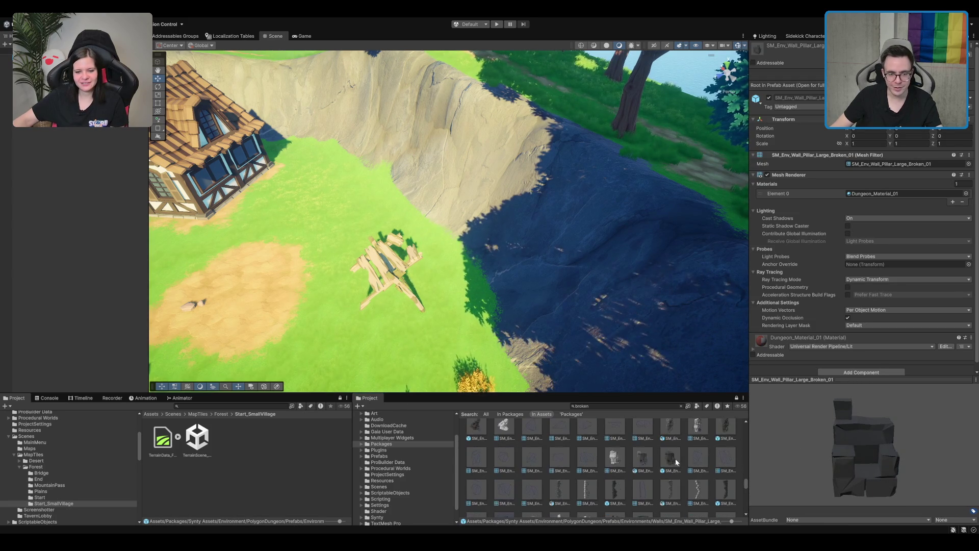
left_click(671, 457)
scroll(635, 430, "up", 1)
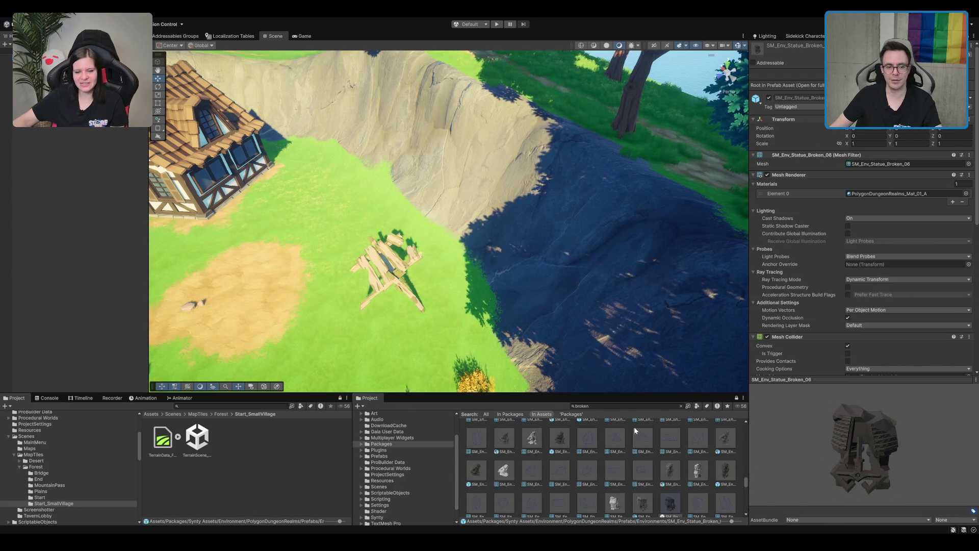
scroll(614, 447, "up", 1)
scroll(691, 461, "up", 1)
scroll(608, 474, "up", 3)
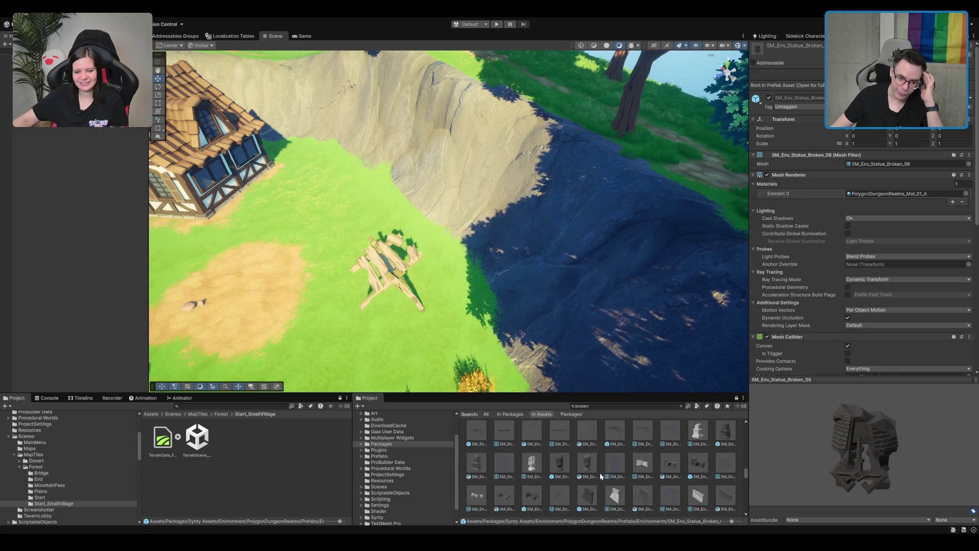
scroll(671, 474, "up", 4)
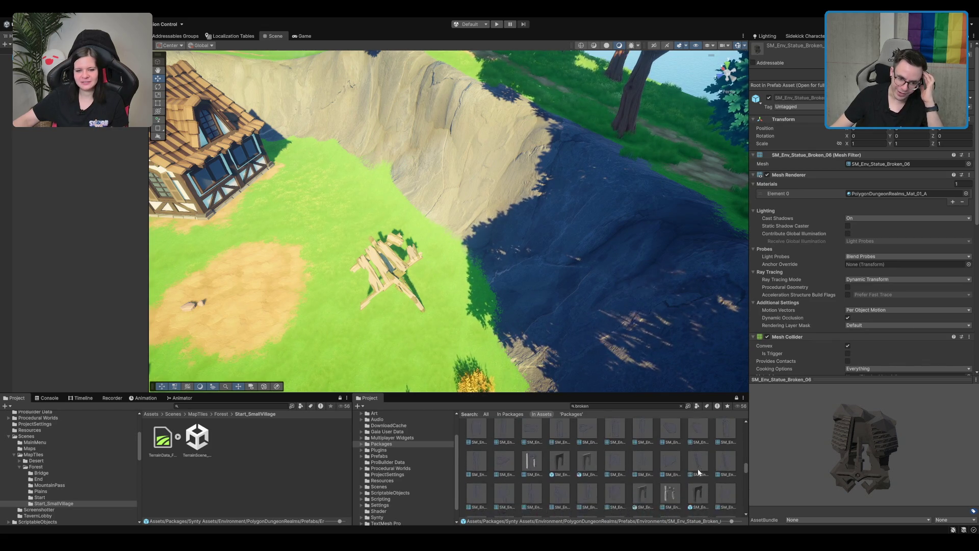
scroll(693, 472, "up", 5)
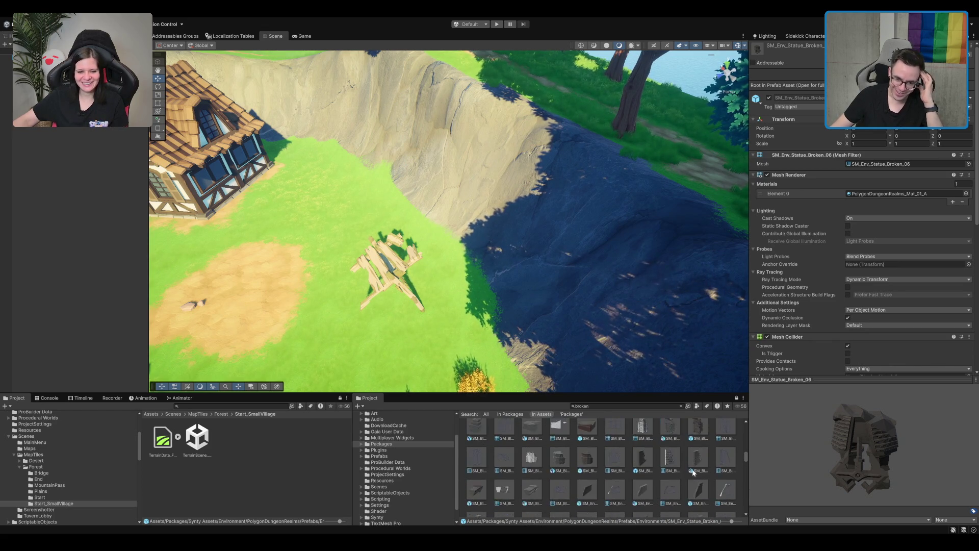
scroll(693, 474, "up", 5)
left_click(376, 274)
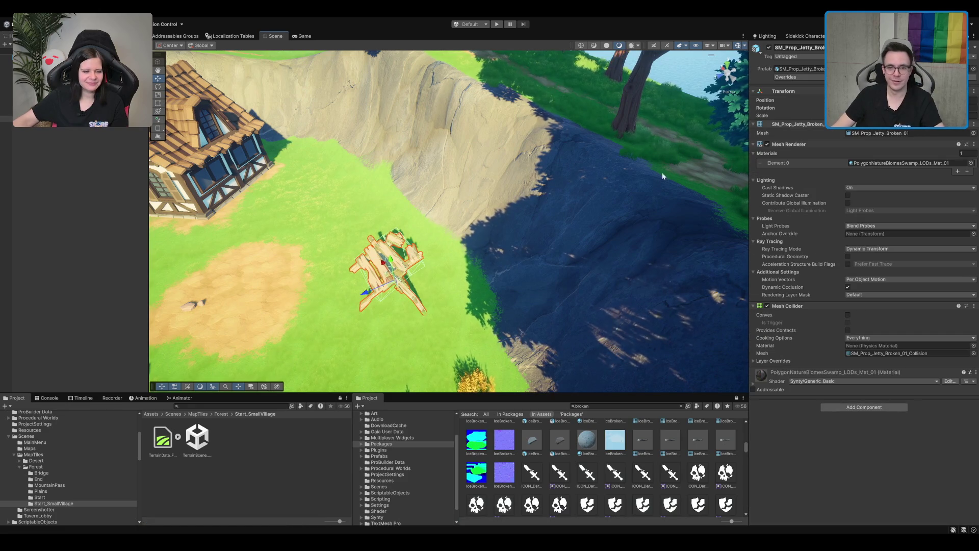
key("f")
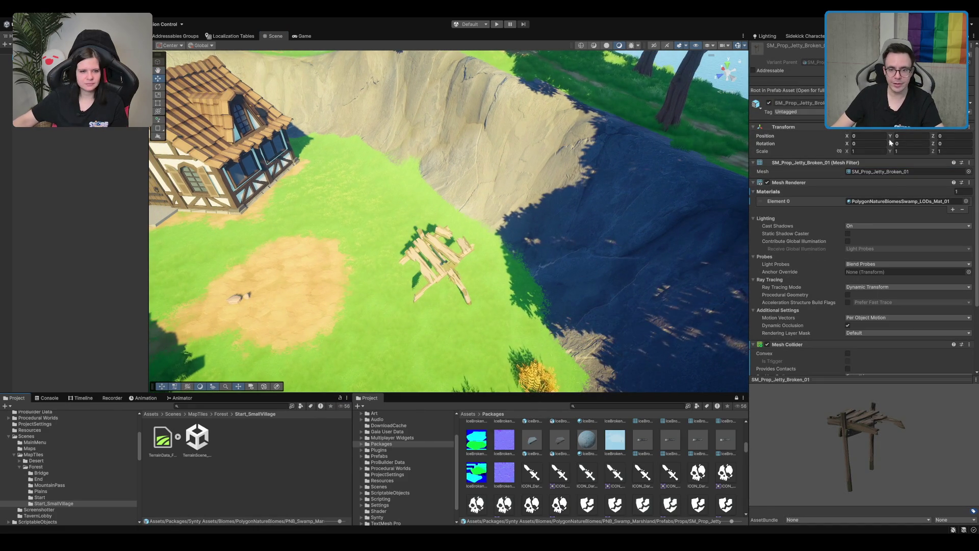
- Locate the broken jetty's mesh and material assets in the Project window
left_click(896, 173)
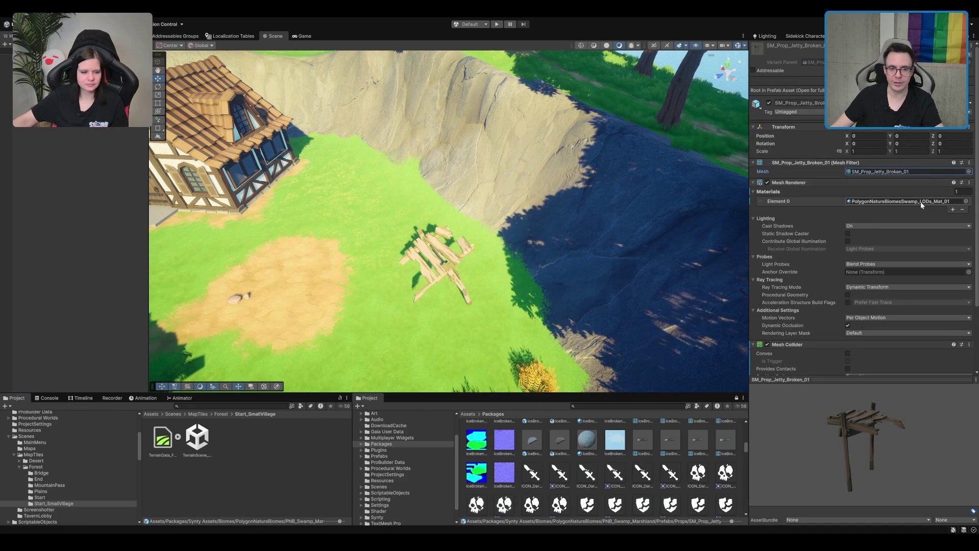
left_click(898, 201)
left_click(891, 172)
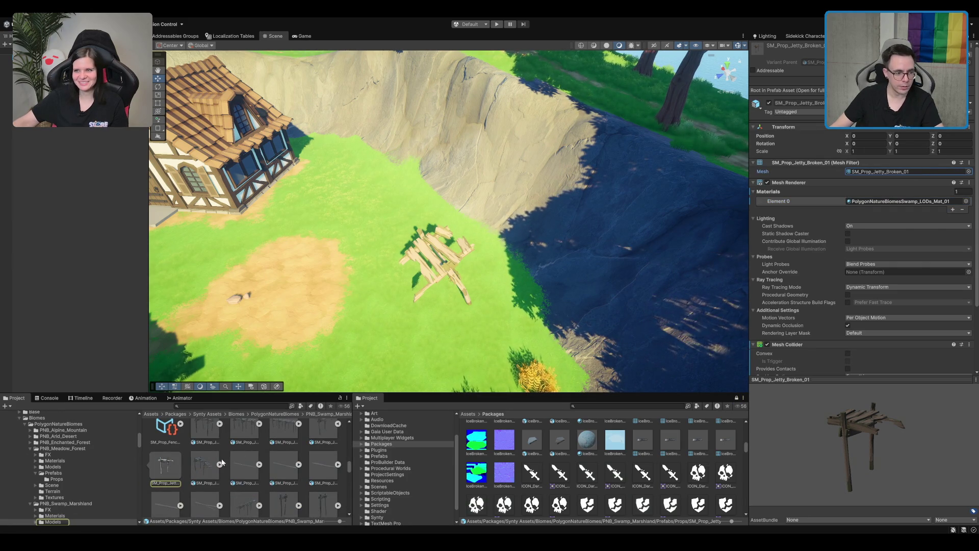
scroll(222, 462, "up", 1)
- Test-place a neighbouring jetty support prefab in the scene, then undo it
mouse_move(344, 366)
left_mouse_down()
mouse_move(501, 302)
mouse_move(474, 347)
left_mouse_up()
left_click(323, 482)
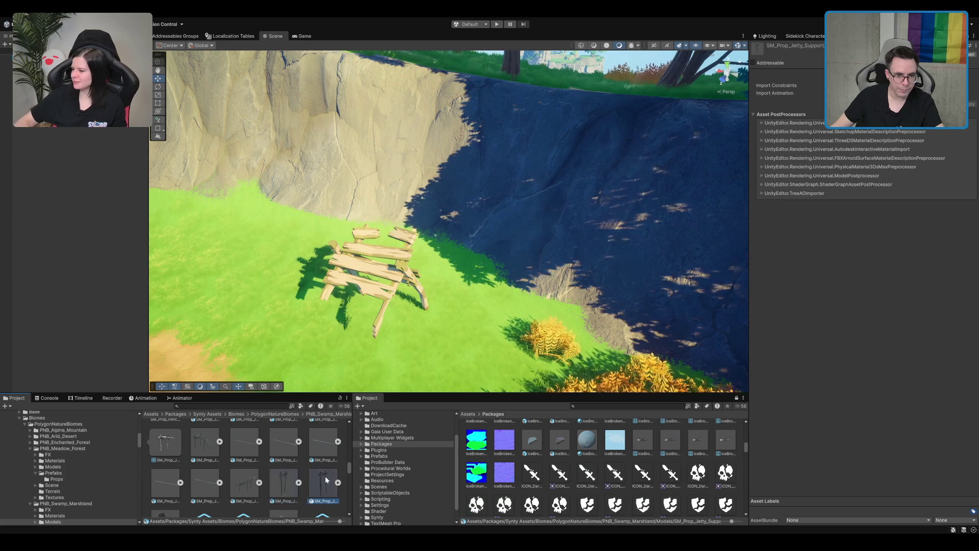
key("Left")
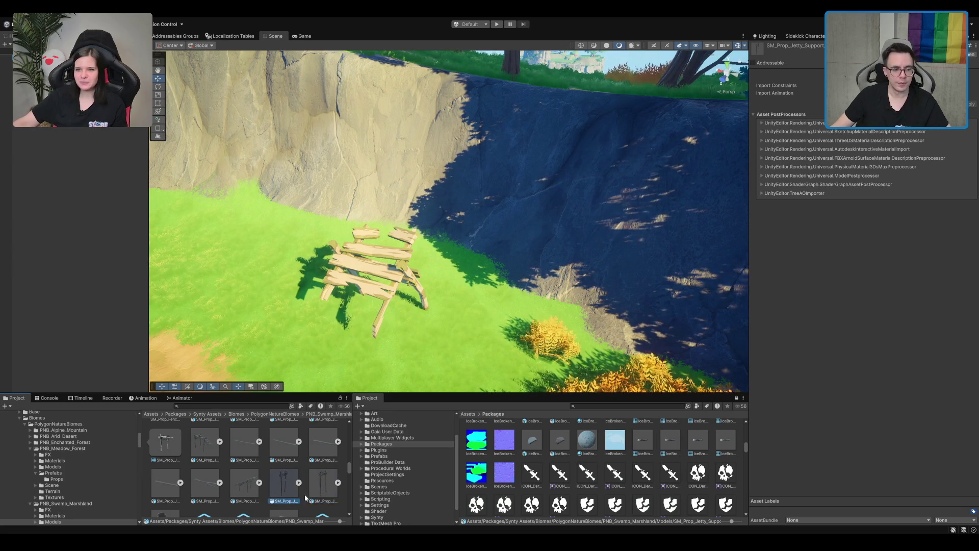
scroll(290, 490, "down", 1)
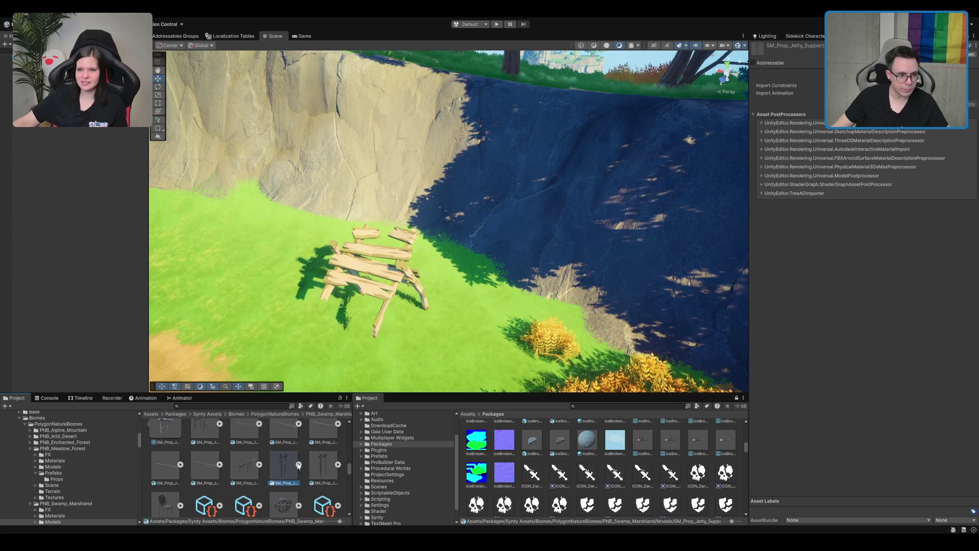
left_click_drag(252, 326, 256, 329)
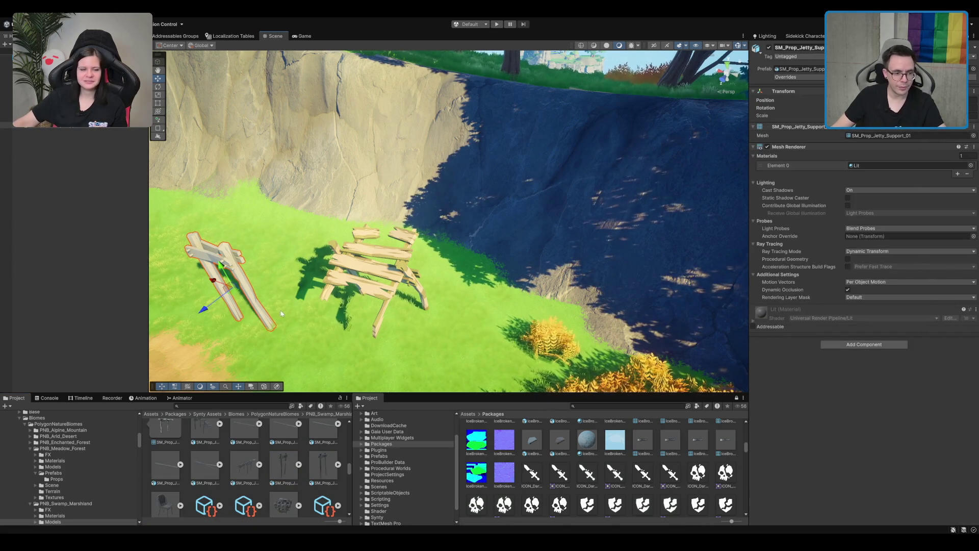
key("ctrl+z")
- Reselect the broken jetty and open the PNB_Swamp_Marshland Prefabs folder
scroll(288, 466, "up", 1)
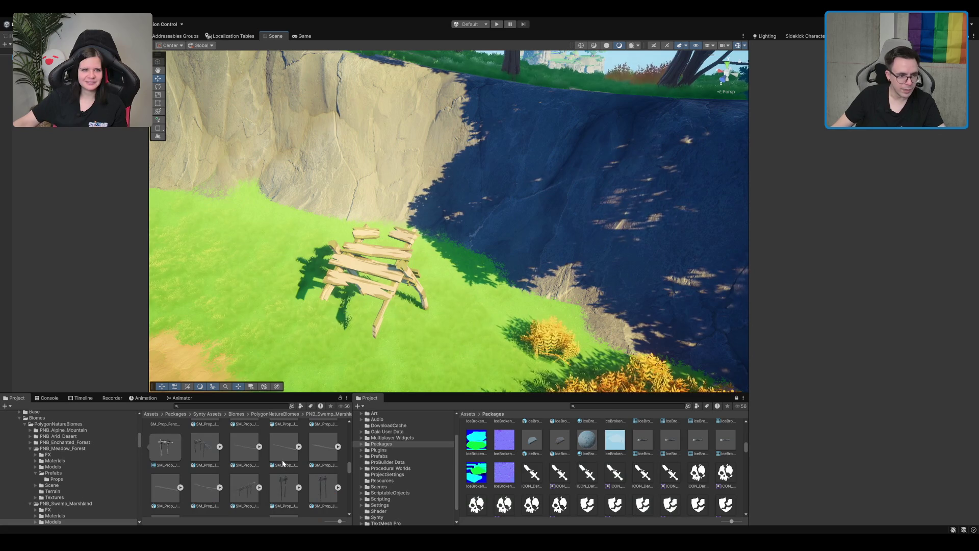
left_click(403, 273)
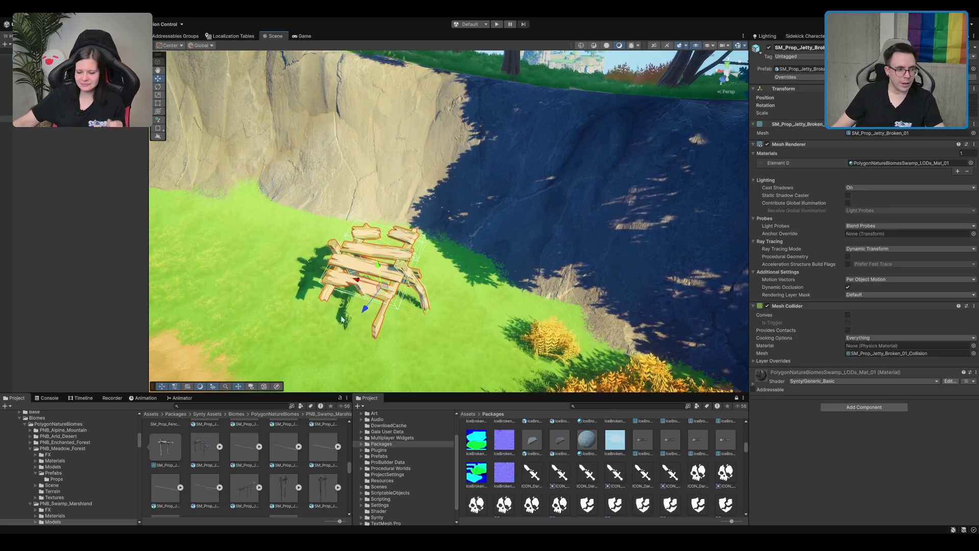
scroll(58, 480, "down", 1)
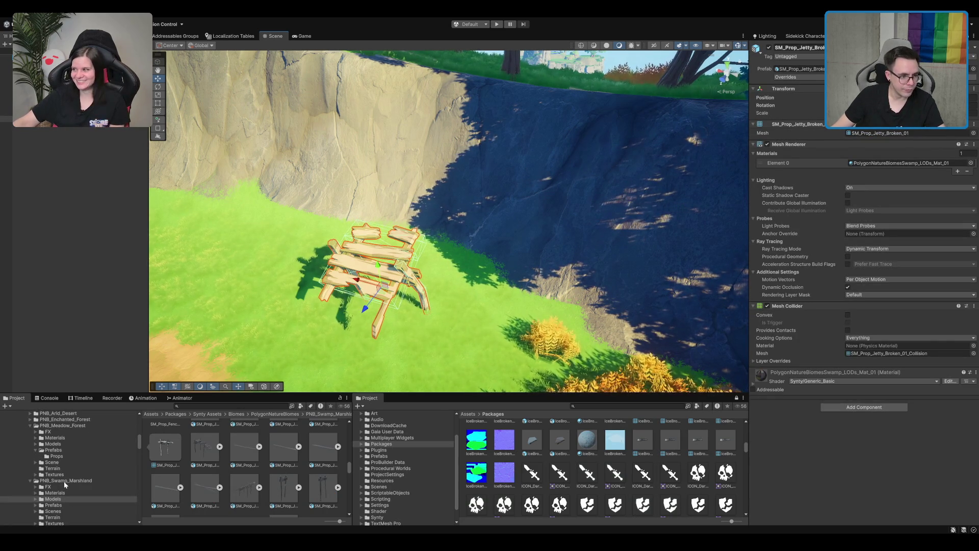
left_click(54, 505)
scroll(209, 469, "up", 5)
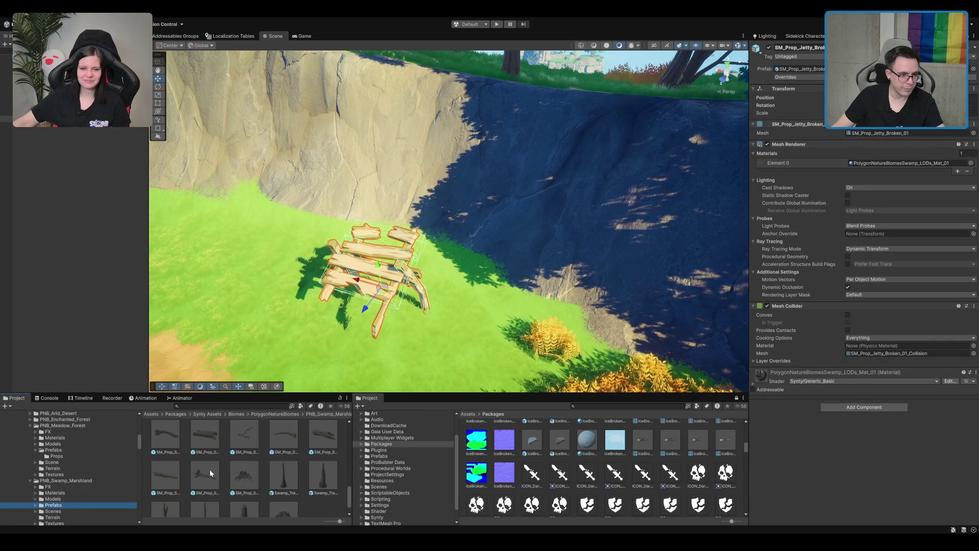
- Open the Props subfolder and preview the bone spine, skull and SM_Prop_Bone_01 prefabs
scroll(215, 469, "down", 2)
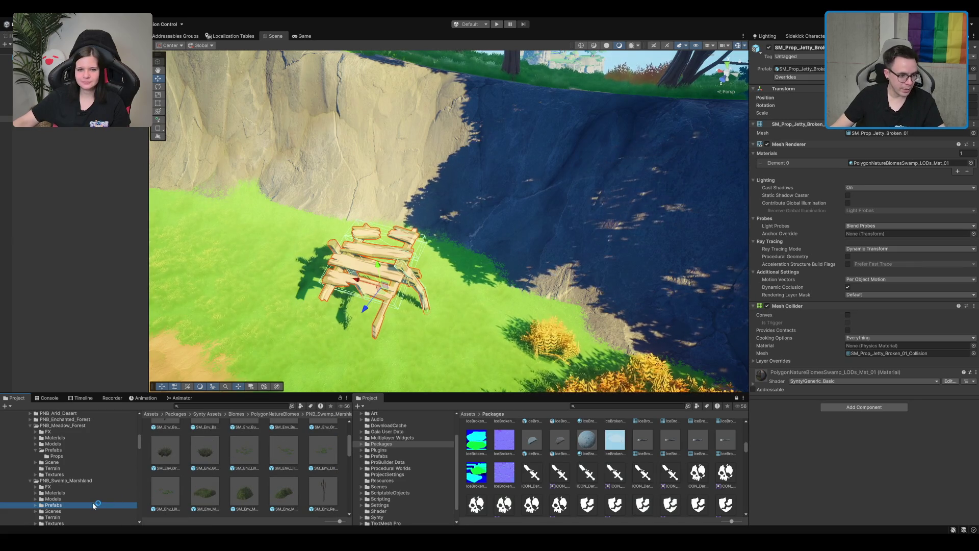
key("Right")
key("Right")
scroll(212, 454, "up", 1)
left_click(165, 491)
mouse_move(842, 466)
left_mouse_down()
mouse_move(781, 488)
mouse_move(752, 473)
mouse_move(679, 468)
left_mouse_up()
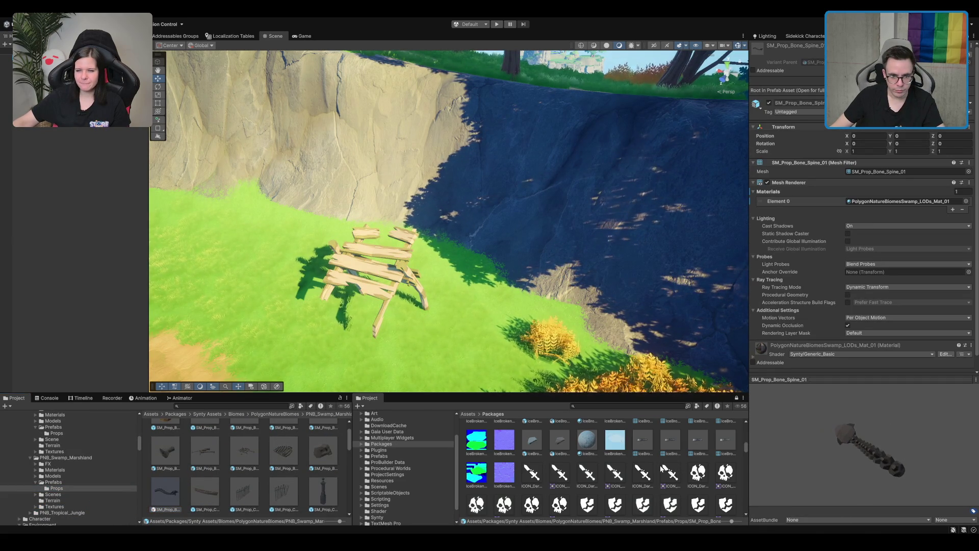
left_click_drag(419, 265, 383, 284)
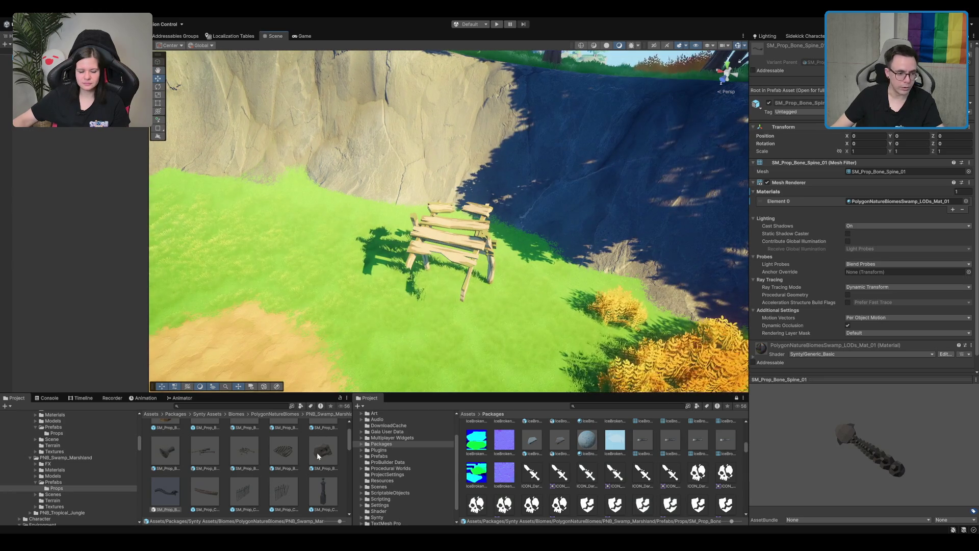
left_click(317, 454)
scroll(321, 459, "up", 1)
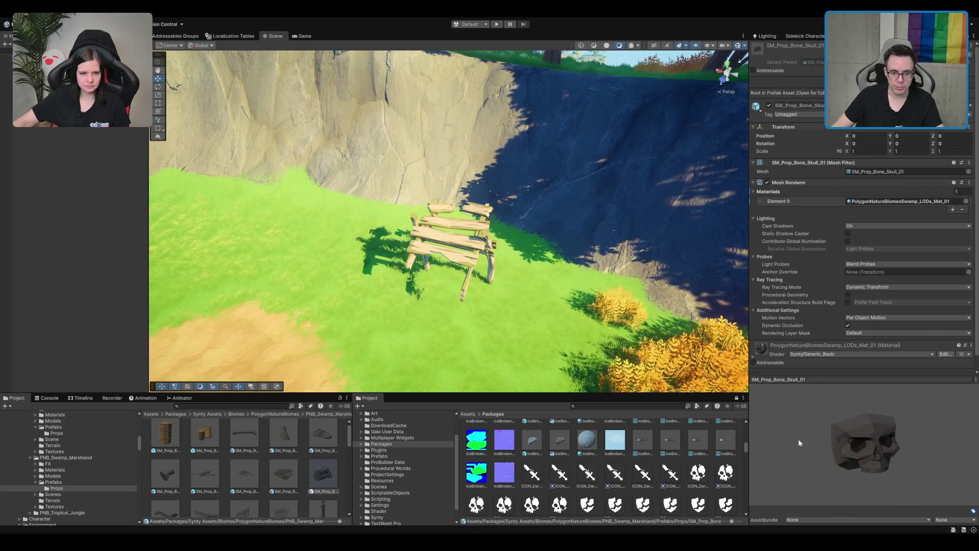
scroll(222, 447, "up", 1)
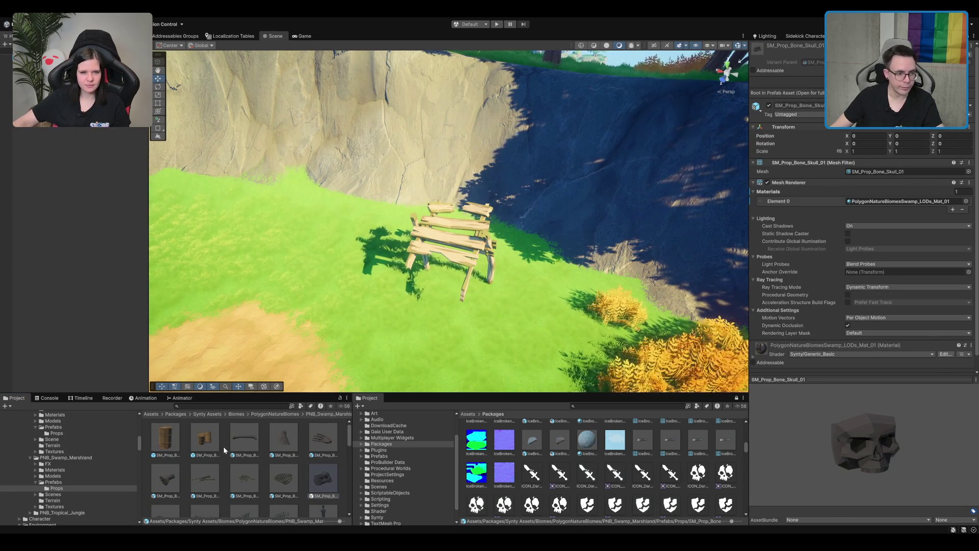
left_click(244, 432)
scroll(252, 443, "down", 3)
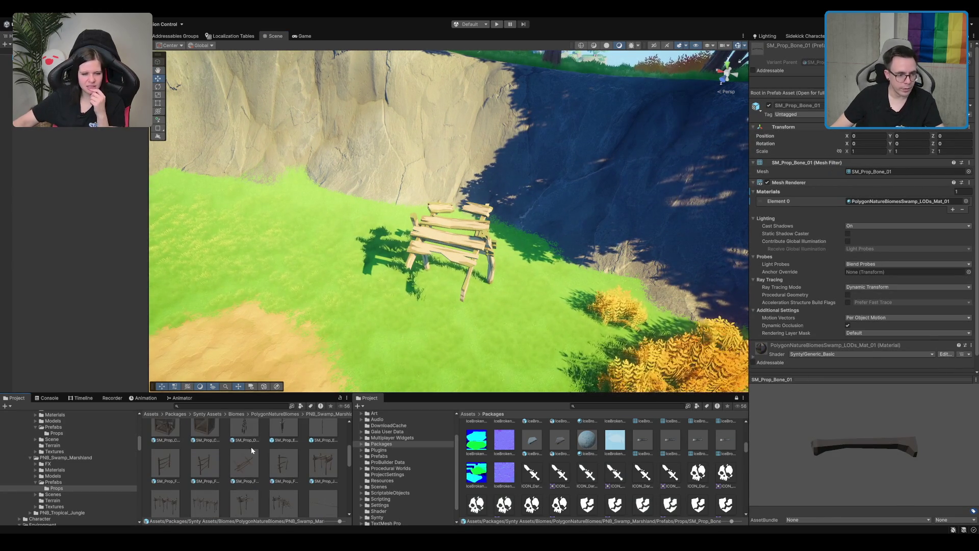
scroll(252, 454, "down", 2)
- Preview SM_Prop_Jetty_03, then drag SM_Prop_Jetty_Broken_02 into the scene near the cliff
left_click(238, 455)
left_click(284, 457)
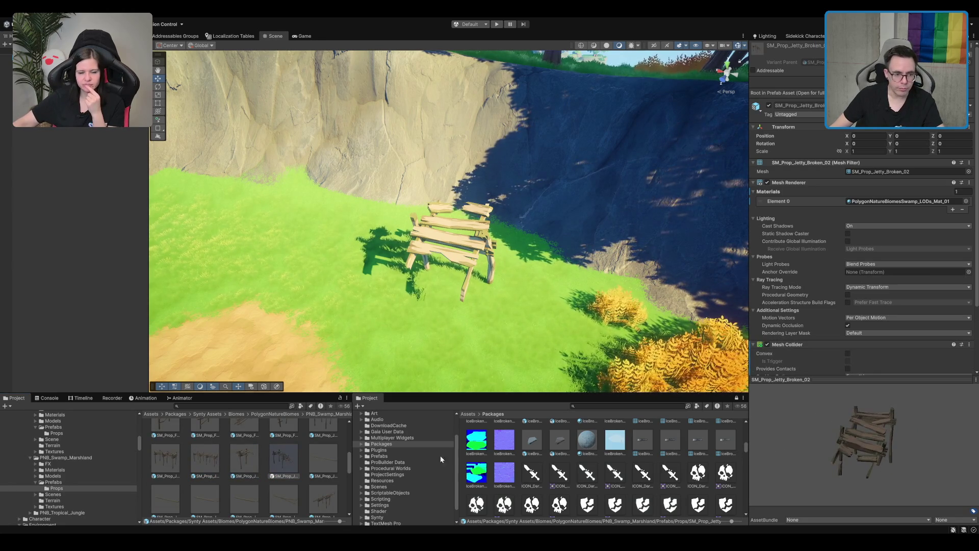
mouse_move(281, 456)
left_mouse_down()
mouse_move(462, 235)
mouse_move(433, 263)
mouse_move(474, 202)
mouse_move(540, 331)
left_mouse_up()
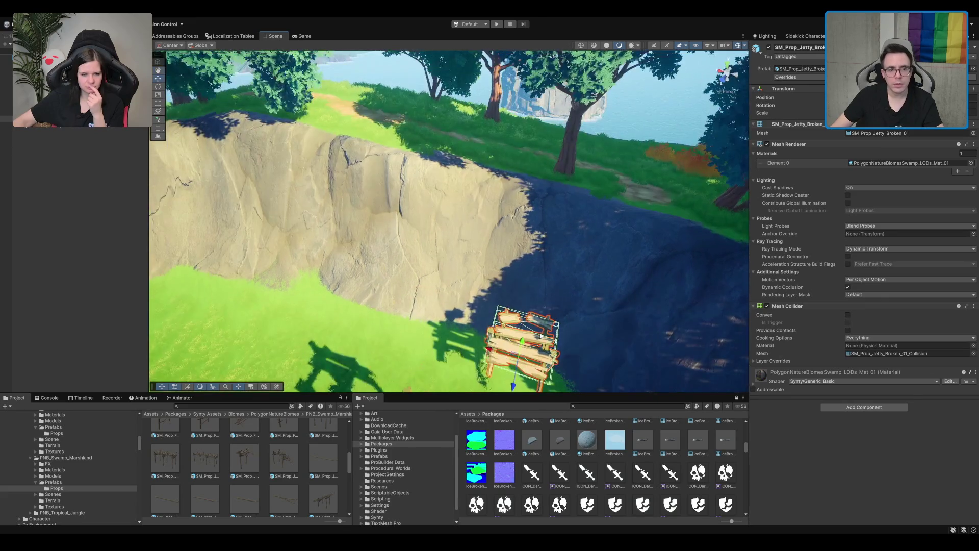
- Frame the new jetty piece and move it up onto the cliff face
key("f")
mouse_move(462, 260)
left_mouse_down()
mouse_move(547, 180)
mouse_move(526, 140)
mouse_move(523, 152)
mouse_move(542, 162)
mouse_move(540, 148)
mouse_move(500, 132)
mouse_move(434, 179)
mouse_move(408, 220)
left_mouse_up()
key("e")
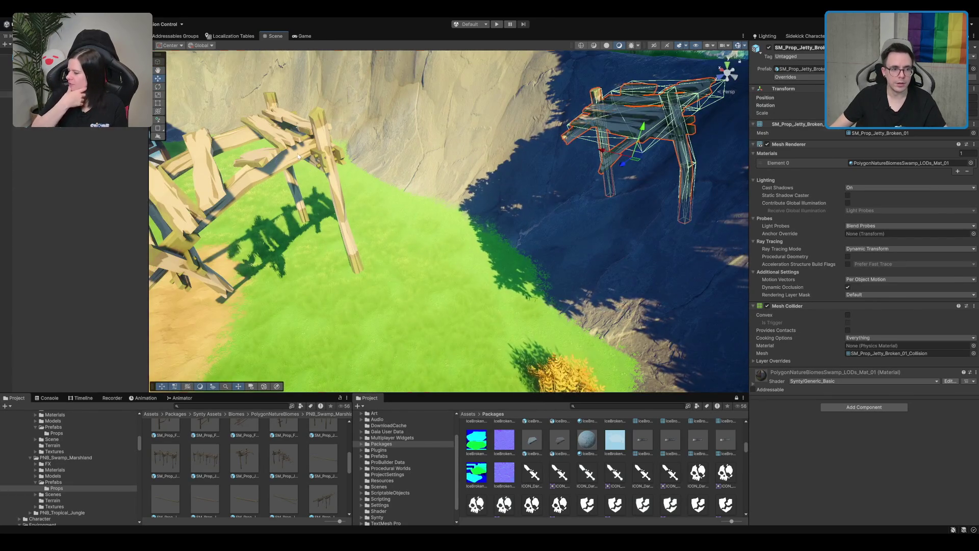
- Lower the other broken jetty piece onto the grass, turn it upright, then frame the well
left_click(295, 146)
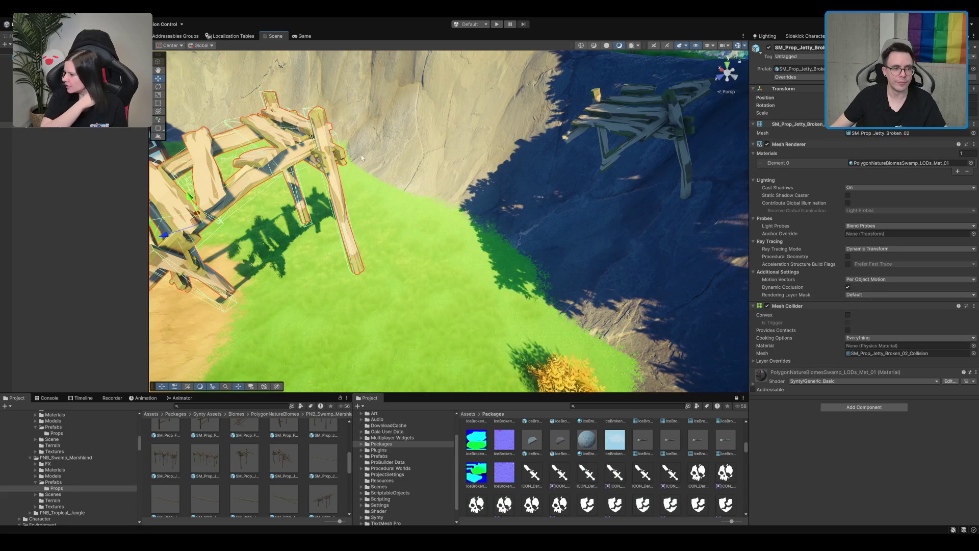
mouse_move(199, 225)
left_mouse_down()
mouse_move(300, 242)
mouse_move(303, 296)
left_mouse_up()
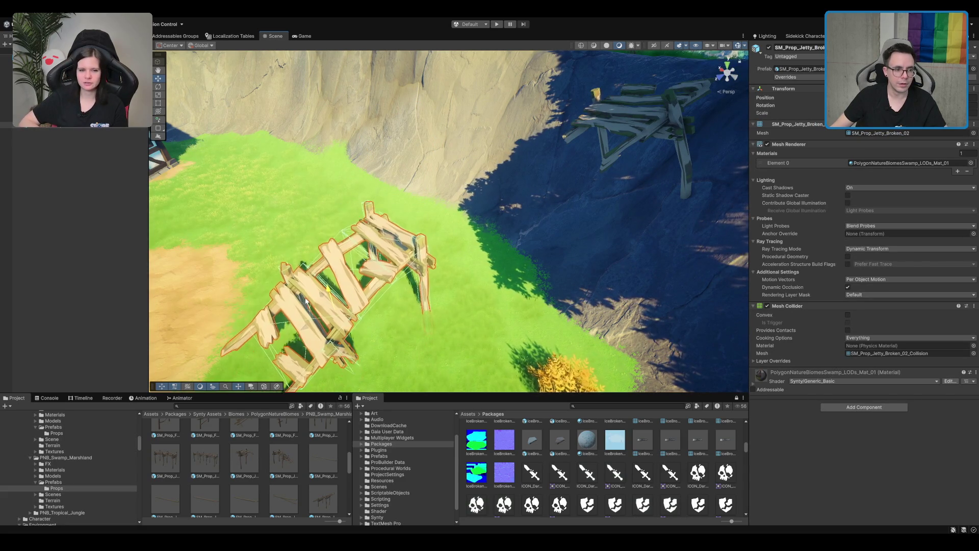
mouse_move(204, 260)
left_mouse_down()
mouse_move(427, 254)
mouse_move(401, 275)
left_mouse_up()
mouse_move(428, 245)
left_mouse_down()
mouse_move(441, 175)
mouse_move(462, 157)
left_mouse_up()
mouse_move(608, 191)
left_mouse_down()
mouse_move(416, 199)
mouse_move(422, 206)
mouse_move(435, 192)
mouse_move(519, 209)
left_mouse_up()
key("f")
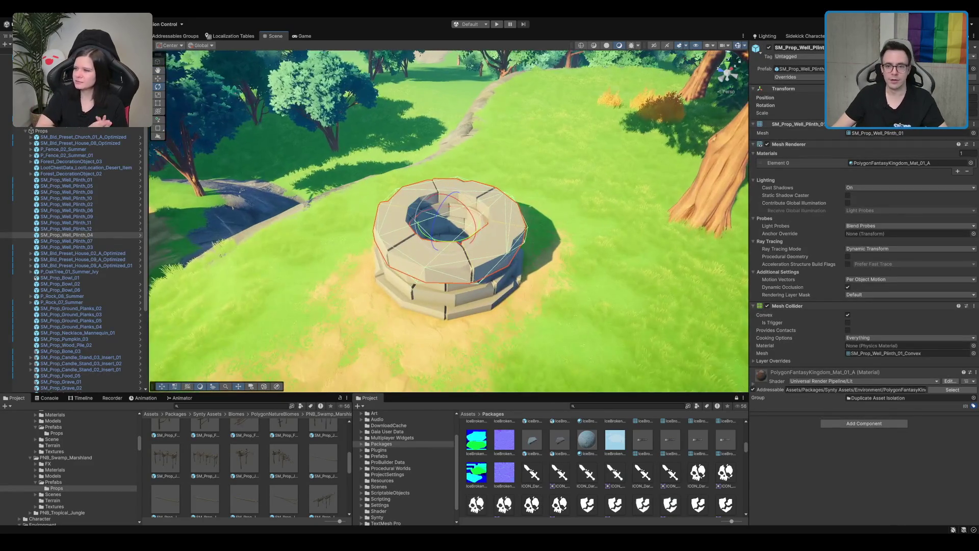
- Remove the Mesh Collider from the SM_Prop_Well_Plinth_01 prefab, discard a test empty object, and exit
left_click(141, 235)
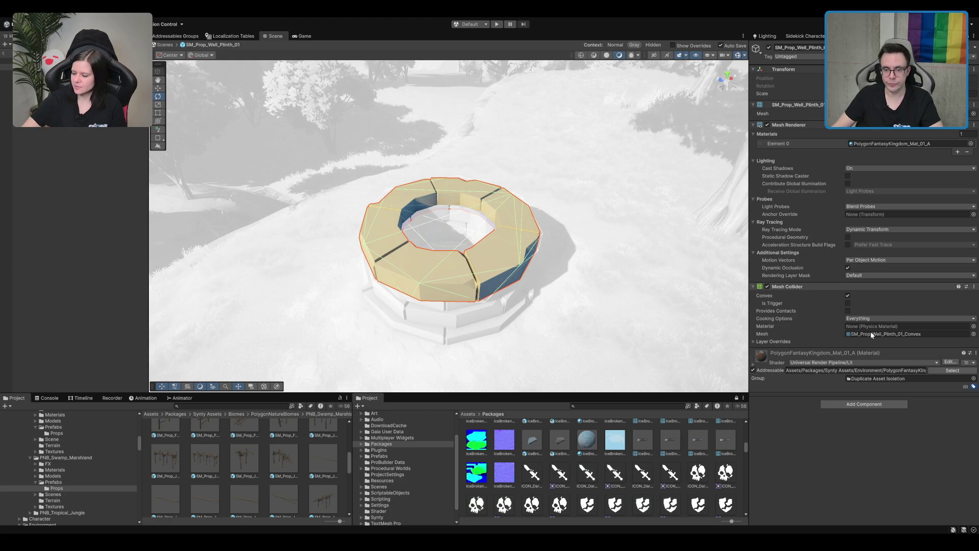
key("ctrl+z")
scroll(412, 232, "up", 2)
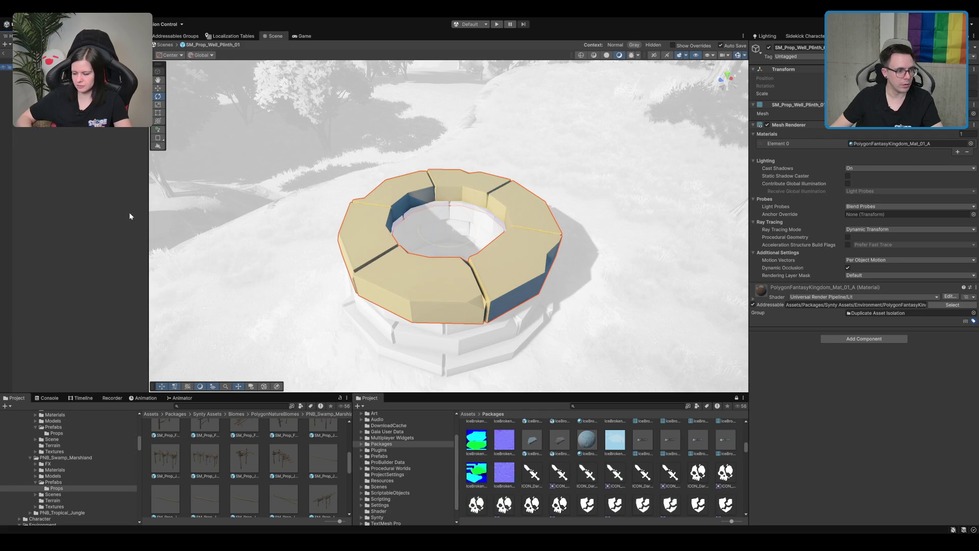
key("ctrl+shift+n")
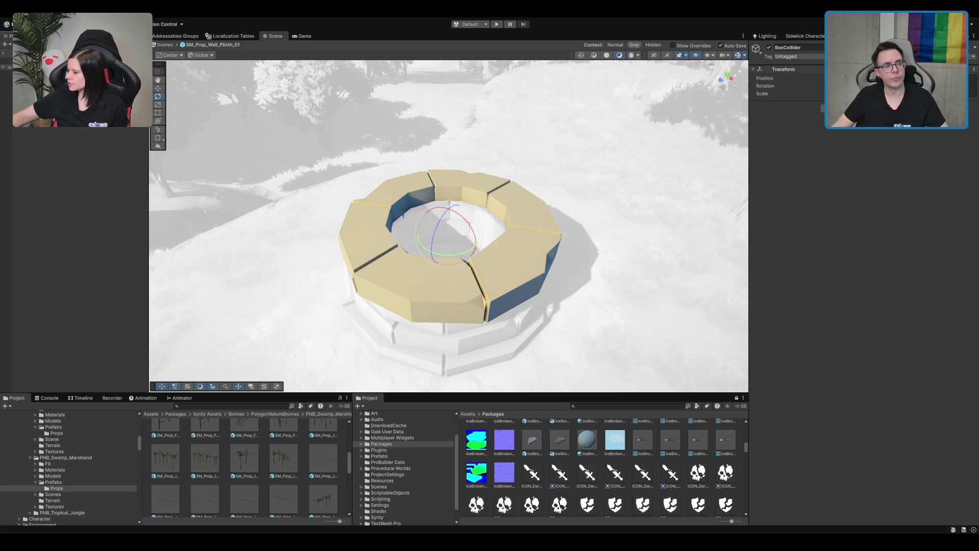
key("Delete")
left_click(5, 54)
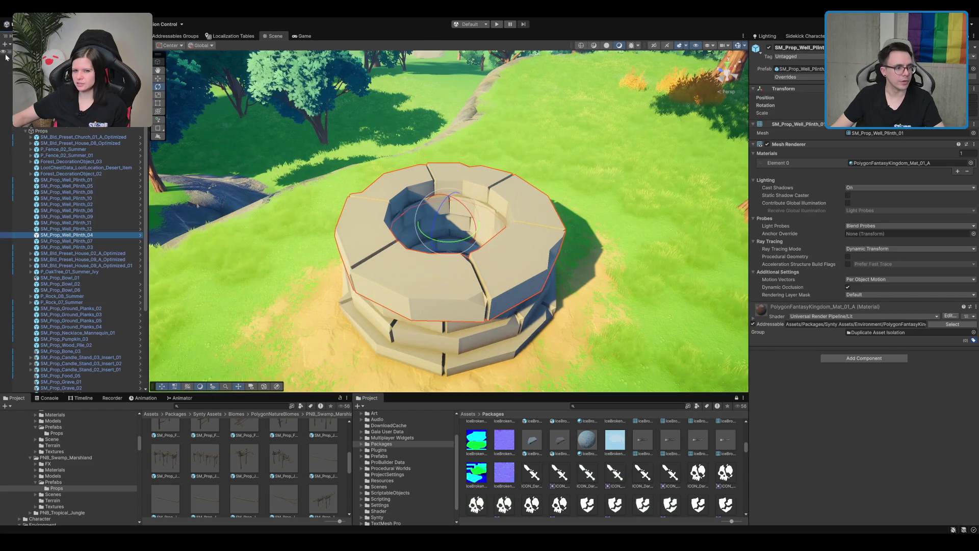
- Select the well plinth pieces and Props group, then view the well from top and side
left_click(85, 247)
left_click(109, 180, "shift")
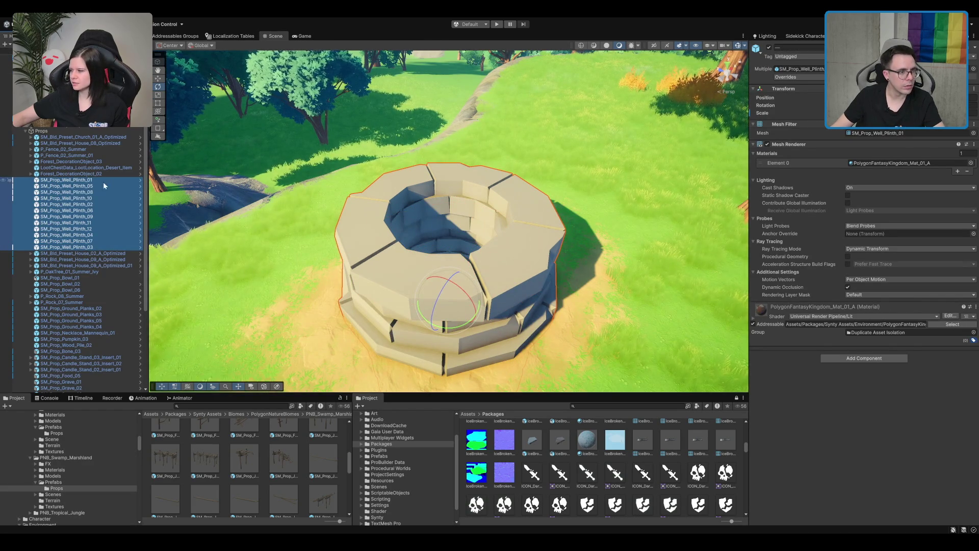
left_click(81, 131)
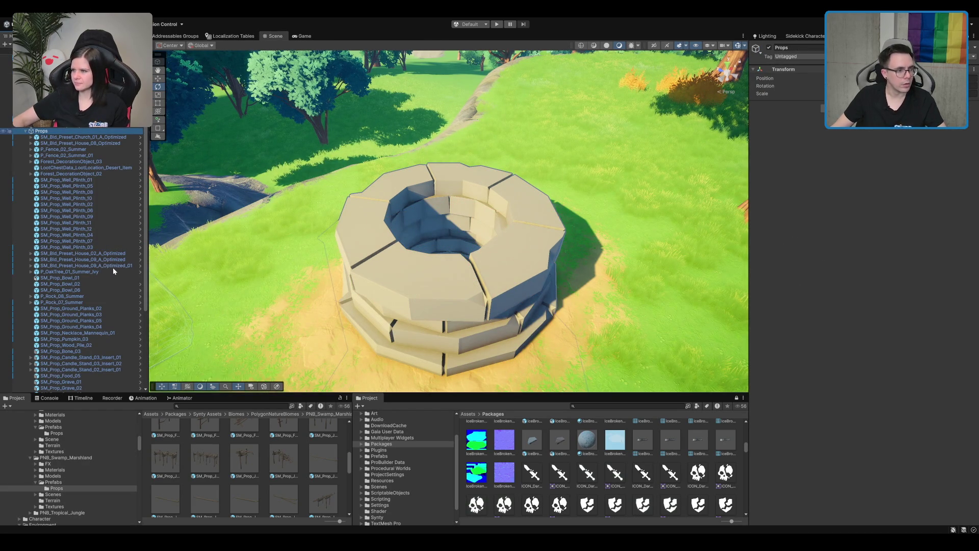
scroll(582, 249, "down", 5)
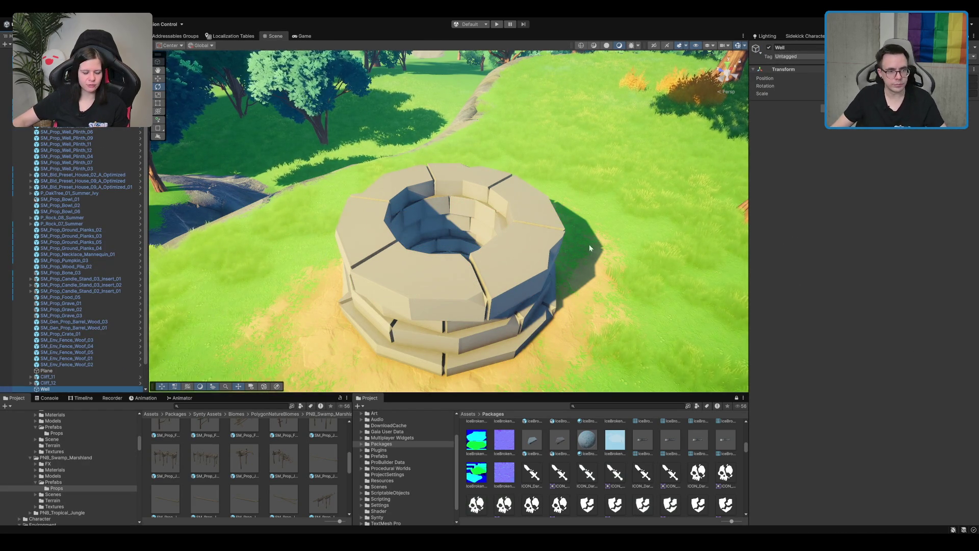
key("w")
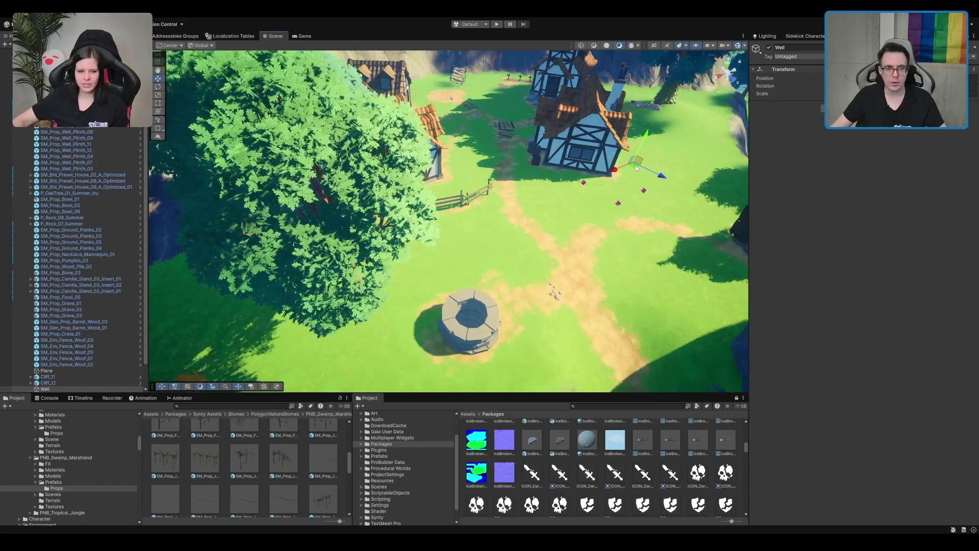
mouse_move(625, 170)
left_mouse_down()
mouse_move(496, 313)
mouse_move(500, 265)
left_mouse_up()
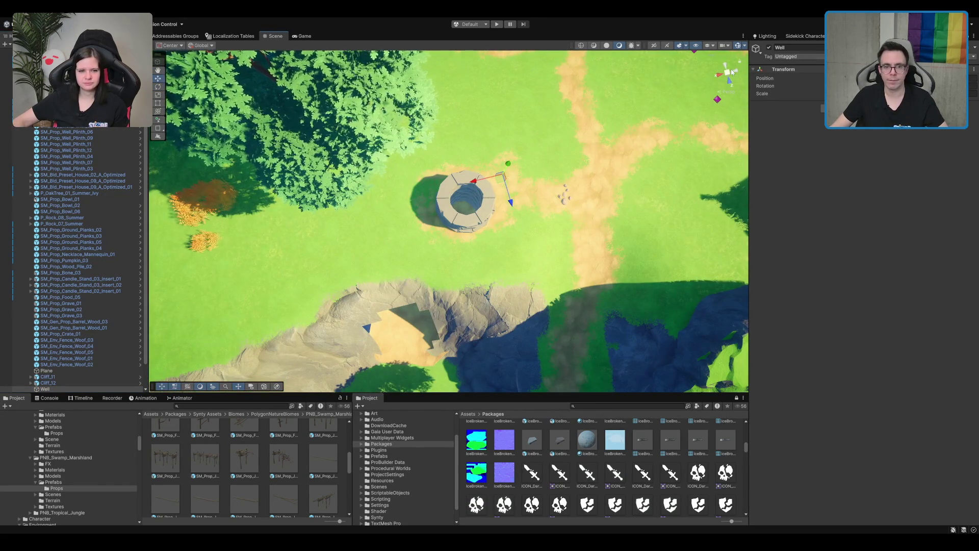
left_click(736, 72)
left_click(729, 67)
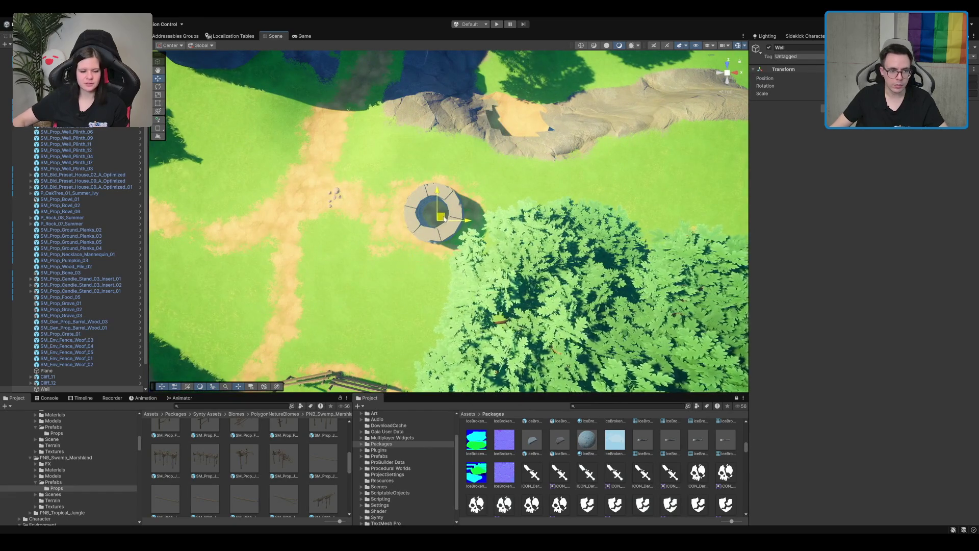
left_click(718, 74)
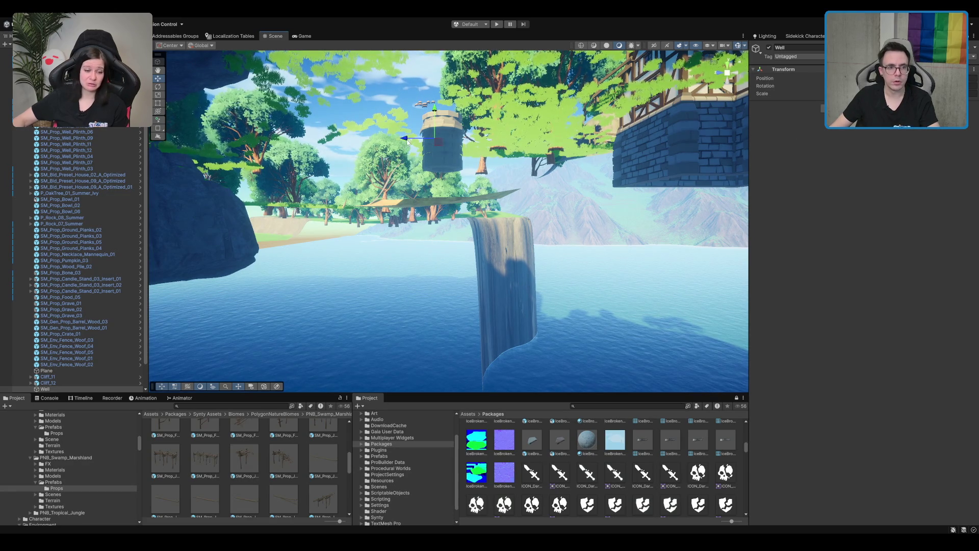
- Select the Well and its plinth pieces, folding the pieces back under the Well
left_click(445, 105)
left_click(441, 112)
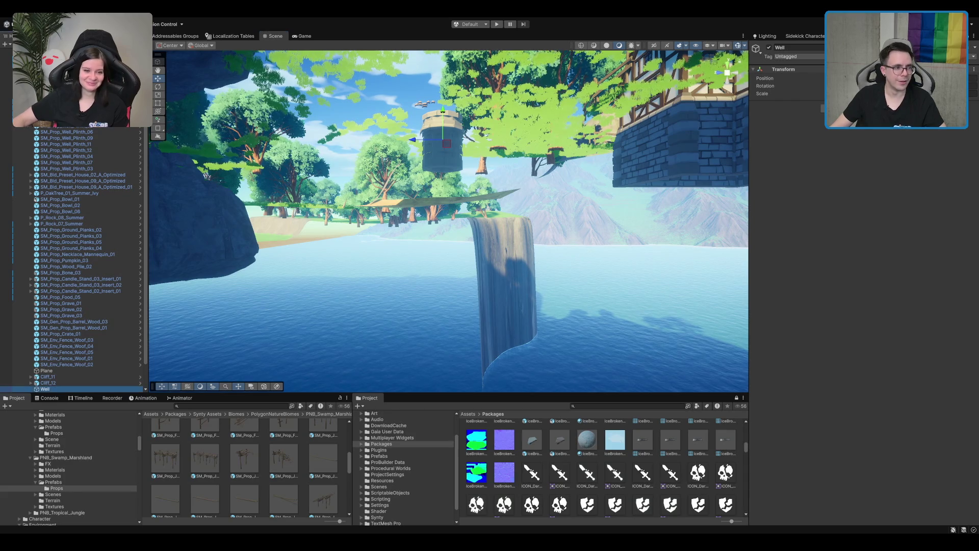
left_click(77, 107)
left_click(79, 175, "shift")
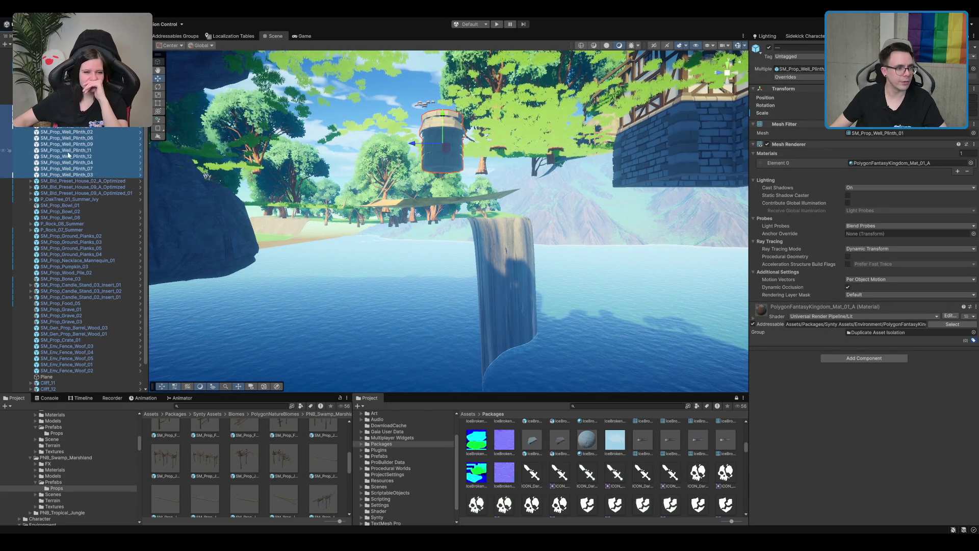
key("Delete")
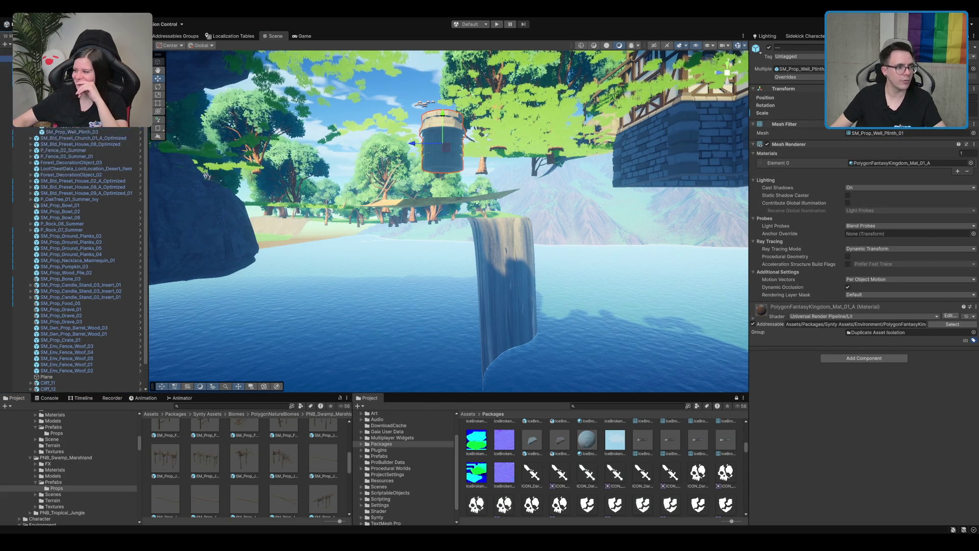
- Select the Well's BoxCollider object, position it on the well, and add a Box Collider
key("f")
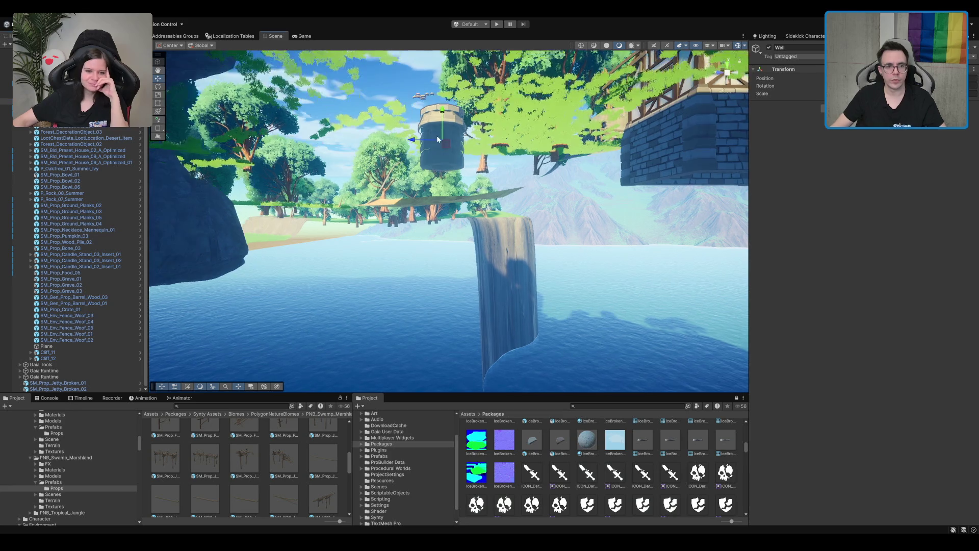
scroll(461, 235, "up", 3)
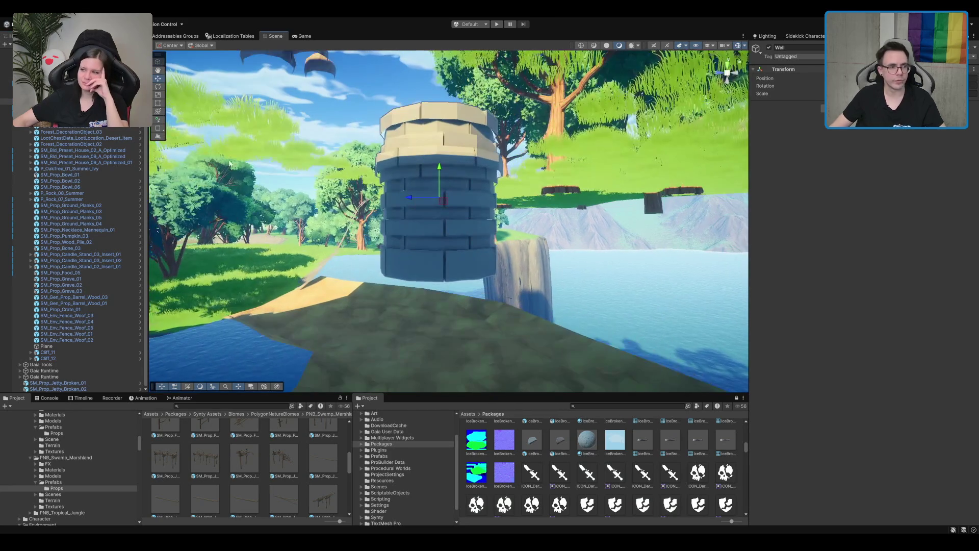
left_click(461, 235)
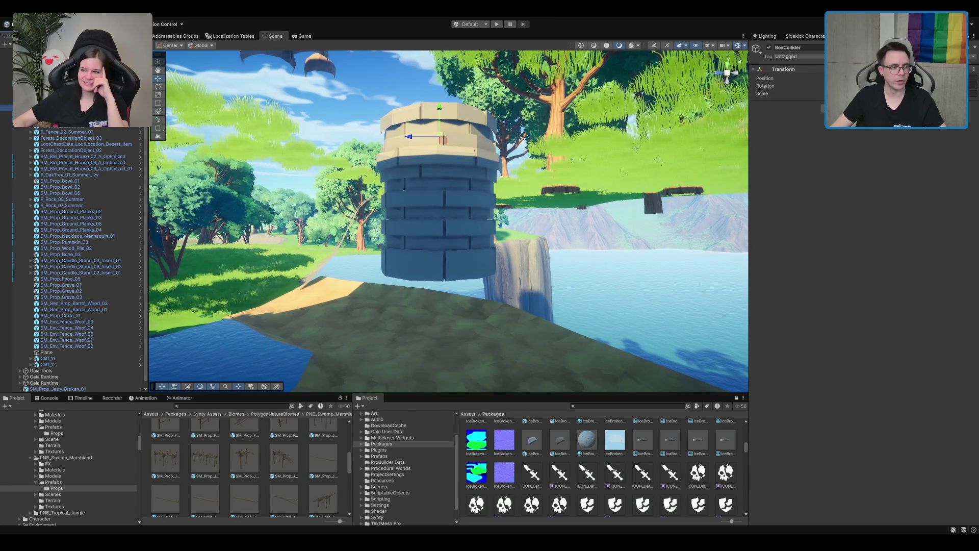
scroll(140, 133, "up", 4)
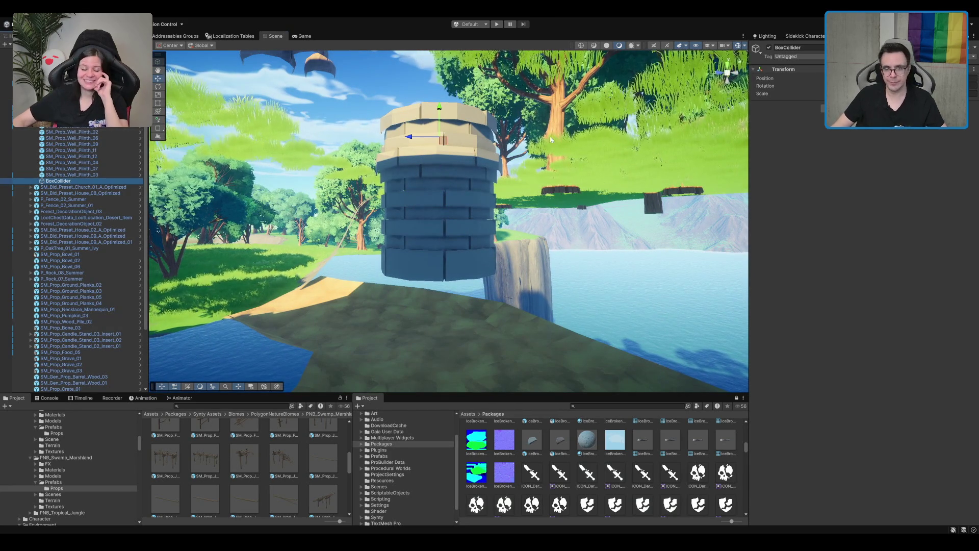
left_click_drag(879, 78, 862, 78)
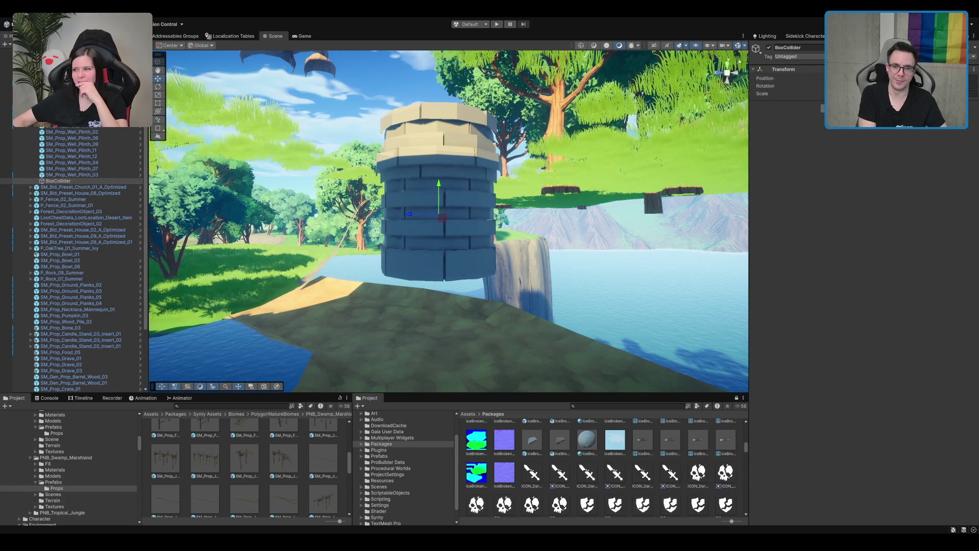
key("Return")
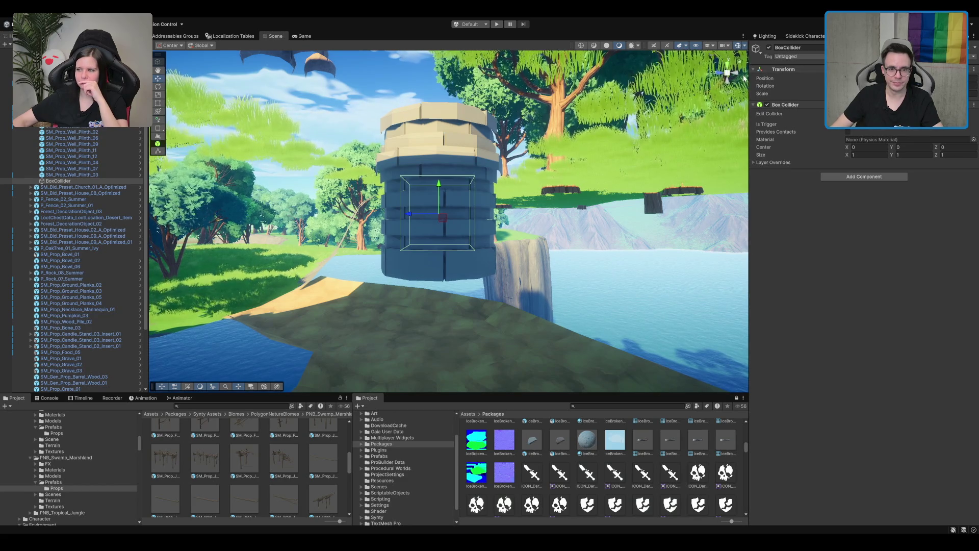
- Fit the box collider to one wall from rim to pillar base, Size Y 3.446648
key("q")
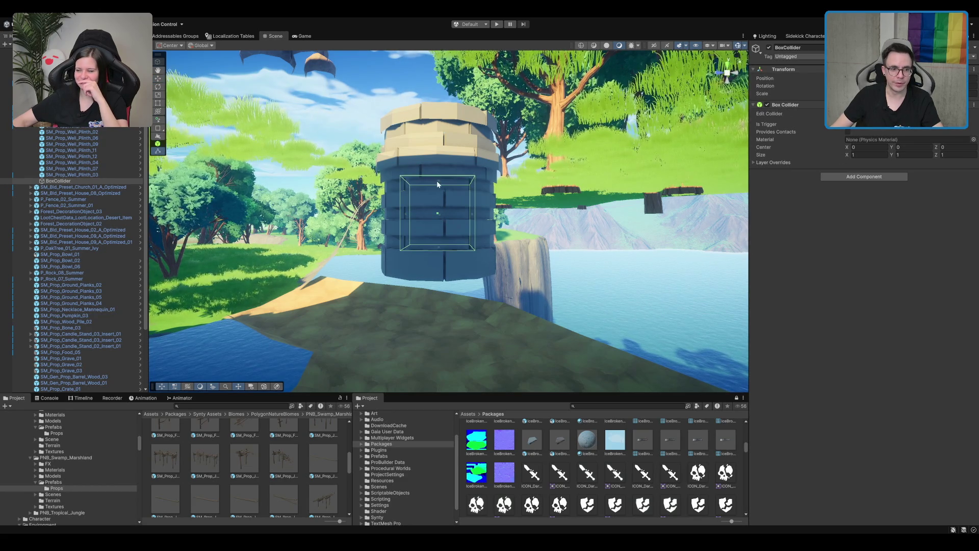
left_click(727, 75)
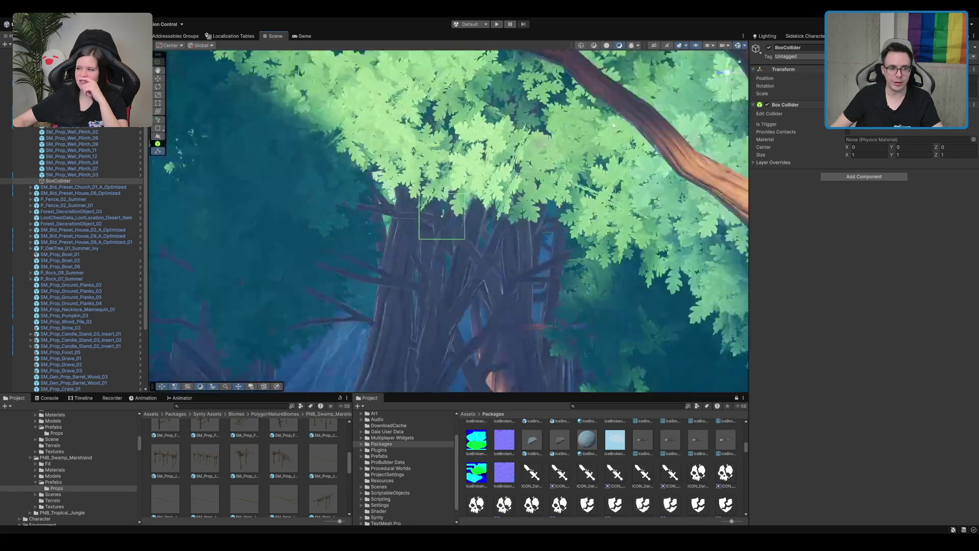
left_click_drag(441, 191, 441, 170)
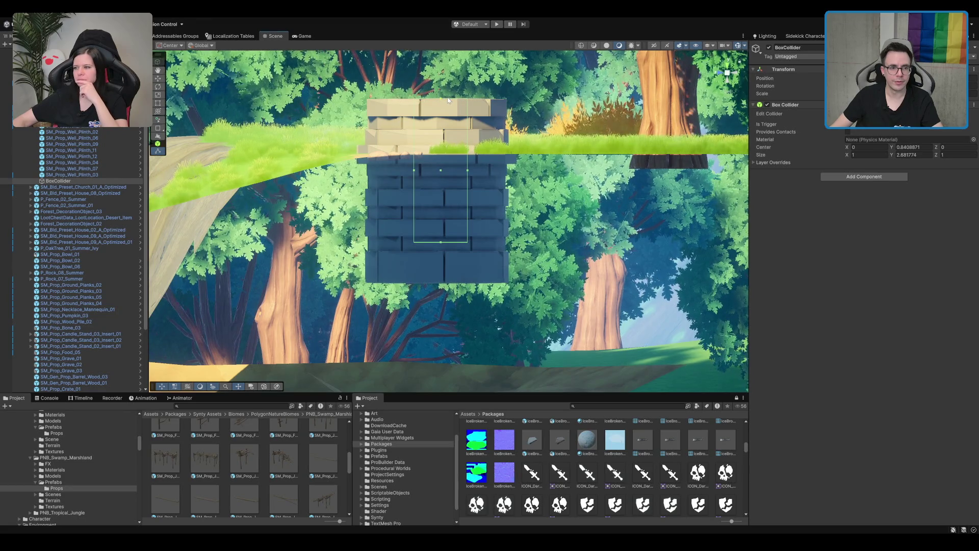
left_click(441, 243)
left_click_drag(441, 243, 442, 286)
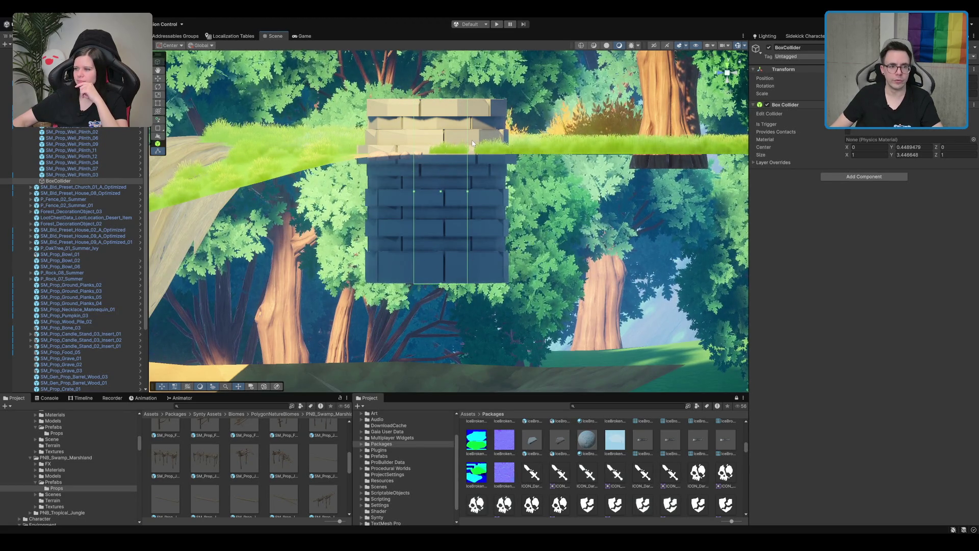
mouse_move(474, 145)
left_mouse_down()
mouse_move(484, 180)
mouse_move(457, 263)
mouse_move(459, 214)
mouse_move(462, 263)
mouse_move(467, 235)
left_mouse_up()
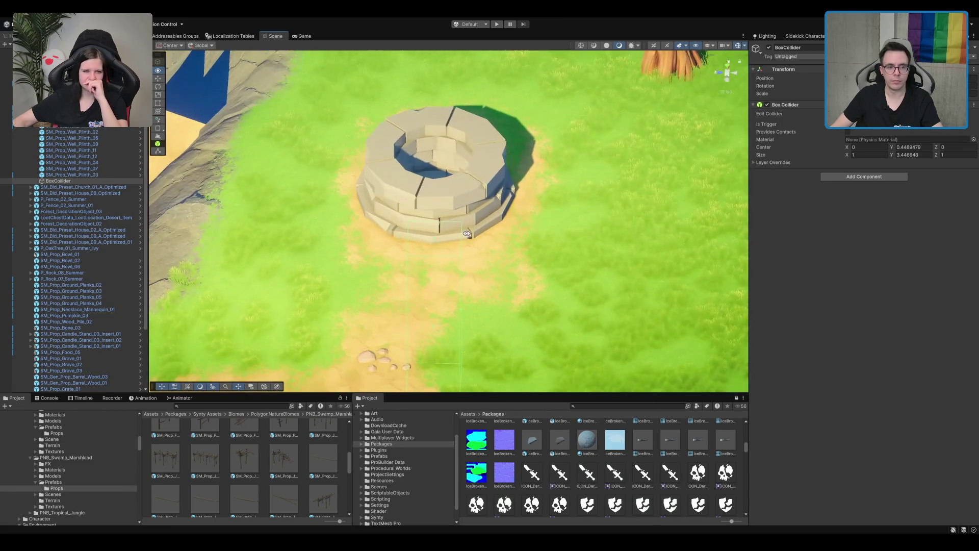
left_click(729, 65)
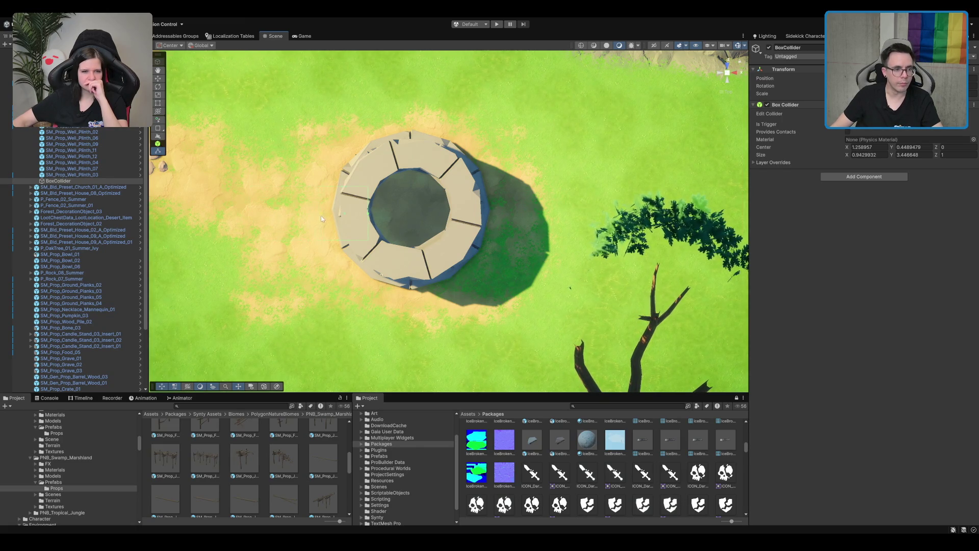
left_click_drag(336, 216, 334, 220)
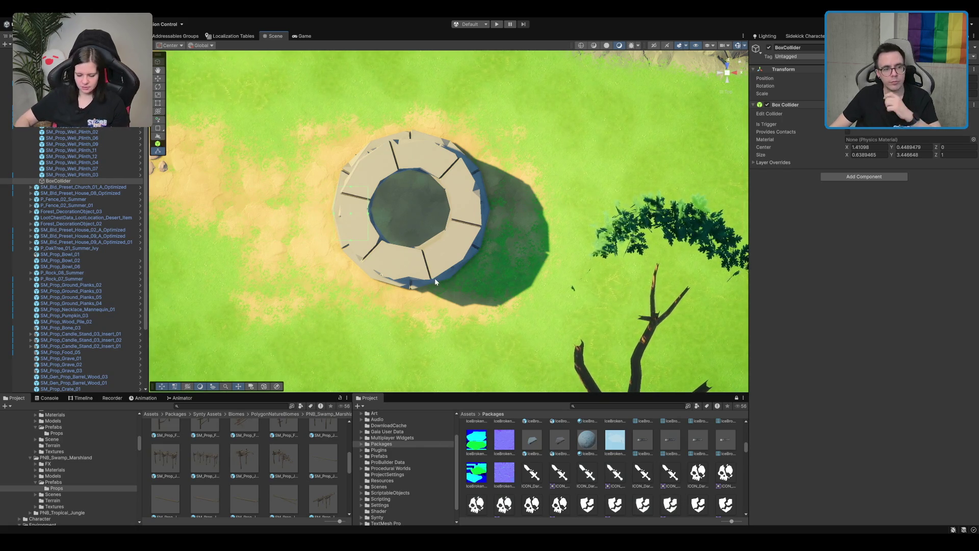
- Toggle between rotate and move tools on the collider and orbit around the well
left_click(59, 180)
key("e")
left_click(371, 232)
key("w")
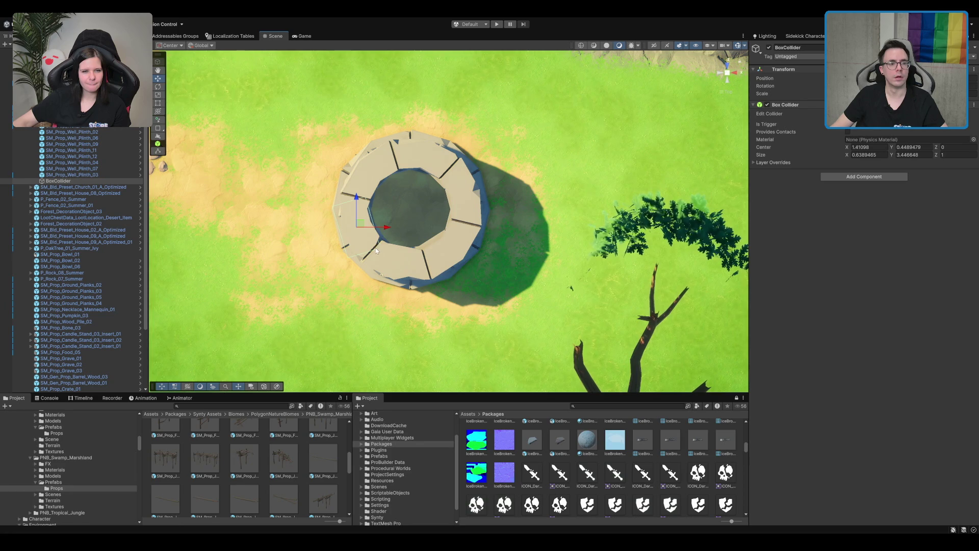
left_click(727, 64)
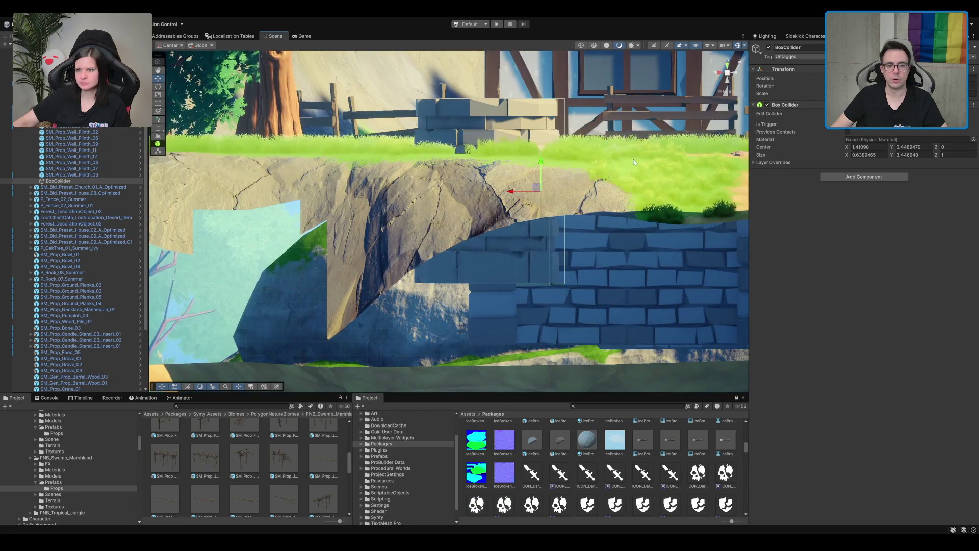
mouse_move(629, 163)
left_mouse_down()
mouse_move(562, 159)
mouse_move(479, 348)
mouse_move(507, 172)
left_mouse_up()
- Duplicate the BoxCollider and rotate the copy, BoxCollider_01, into place along the well rim
key("ctrl+d")
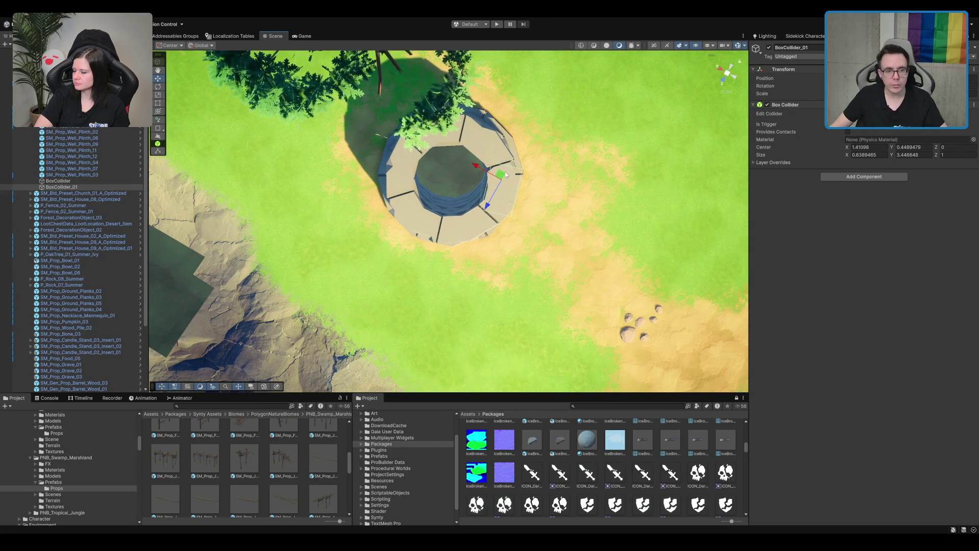
left_click_drag(506, 213, 540, 201)
key("w")
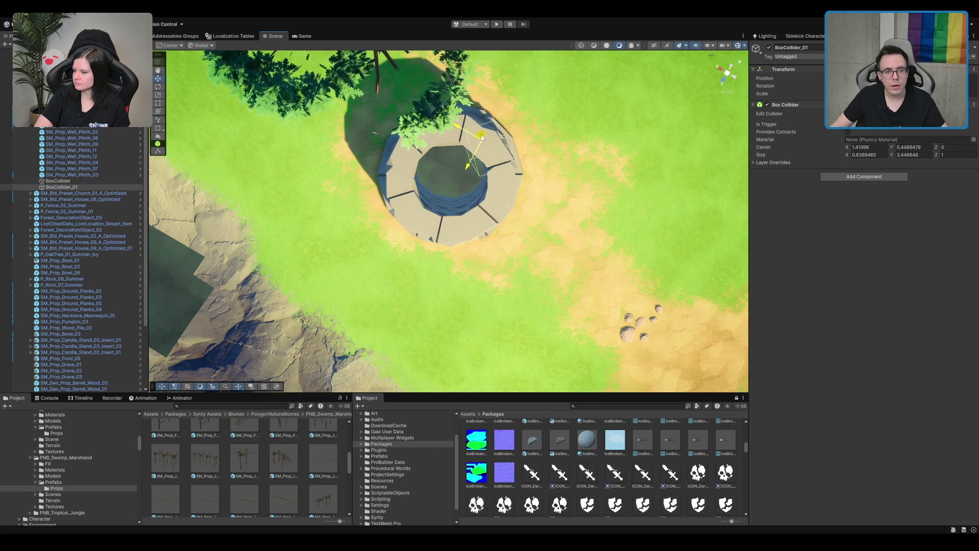
scroll(507, 149, "up", 3)
scroll(431, 225, "up", 2)
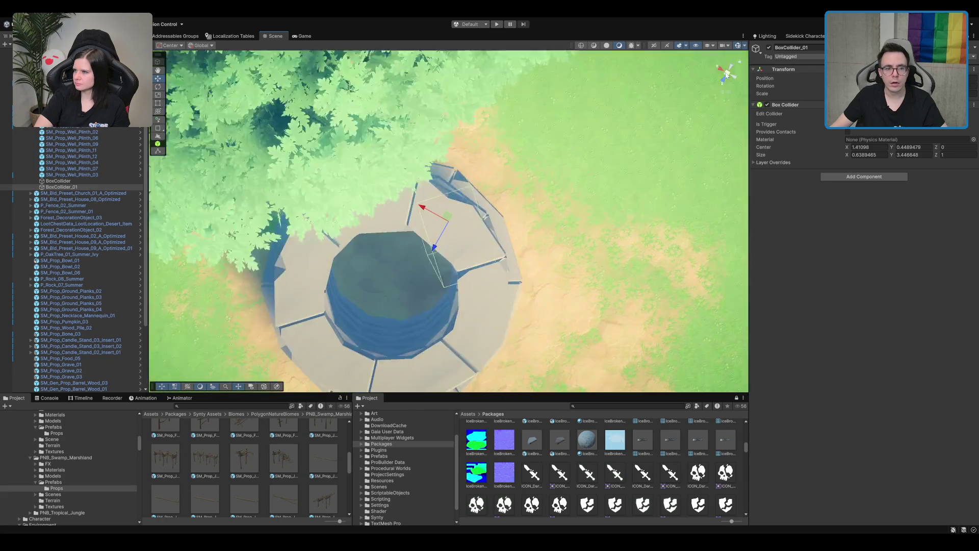
left_click(726, 74)
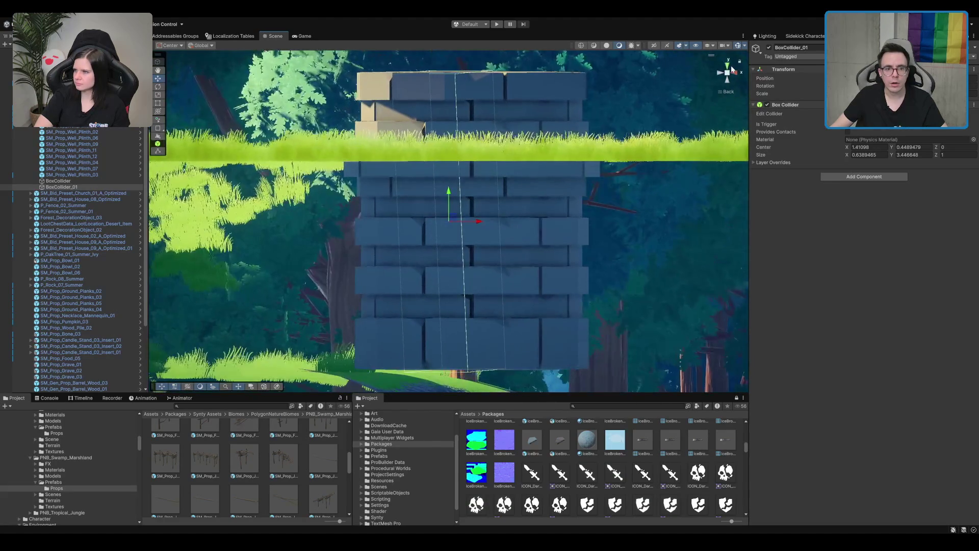
left_click(730, 68)
scroll(586, 123, "down", 4)
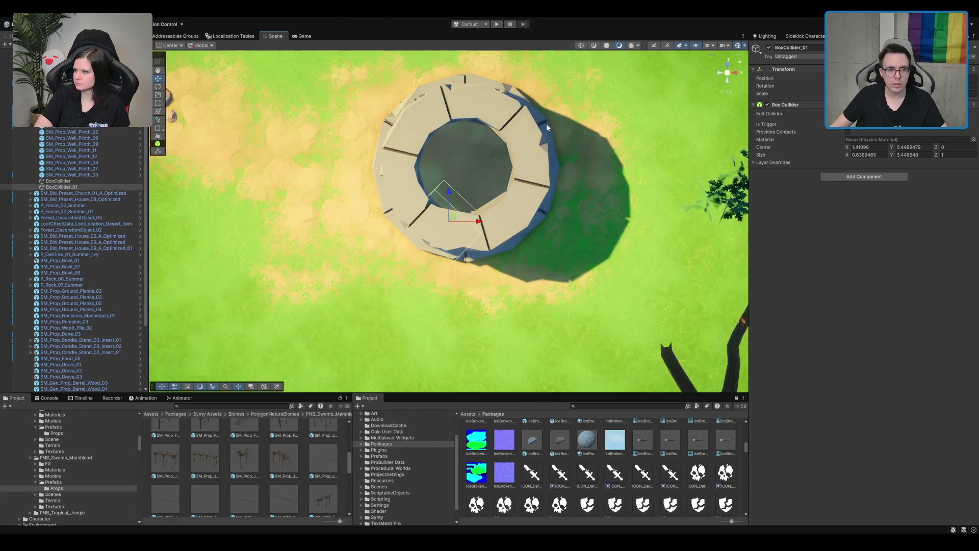
scroll(480, 219, "up", 2)
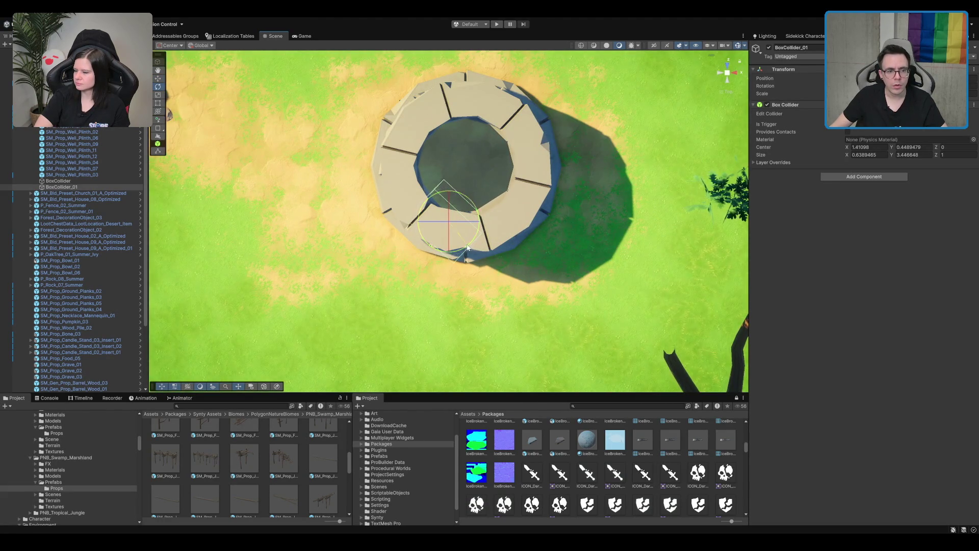
left_click_drag(487, 237, 496, 228)
key("w")
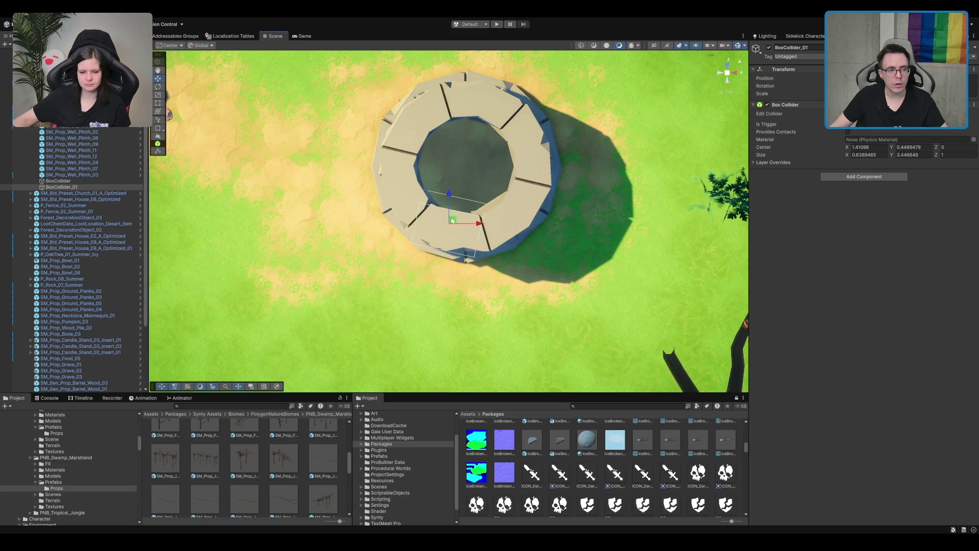
- Duplicate BoxCollider_01 and rotate the new BoxCollider_02 to follow the rim's curve
left_click(91, 180)
left_click(90, 187, "shift")
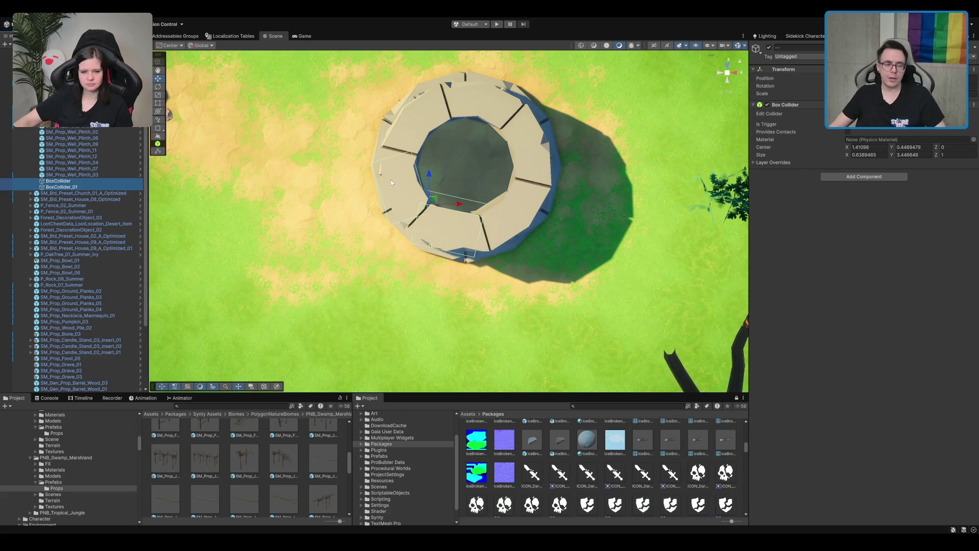
left_click(79, 187)
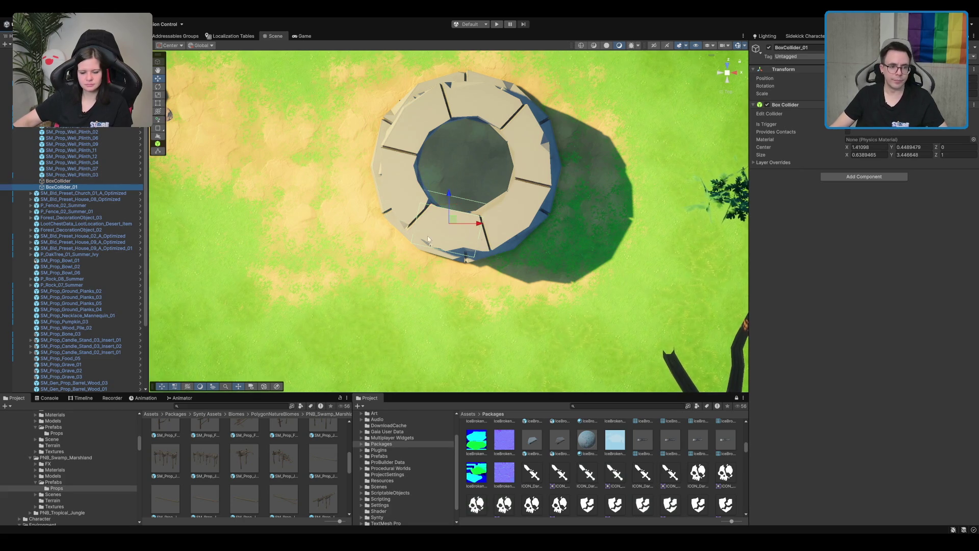
key("ctrl+d")
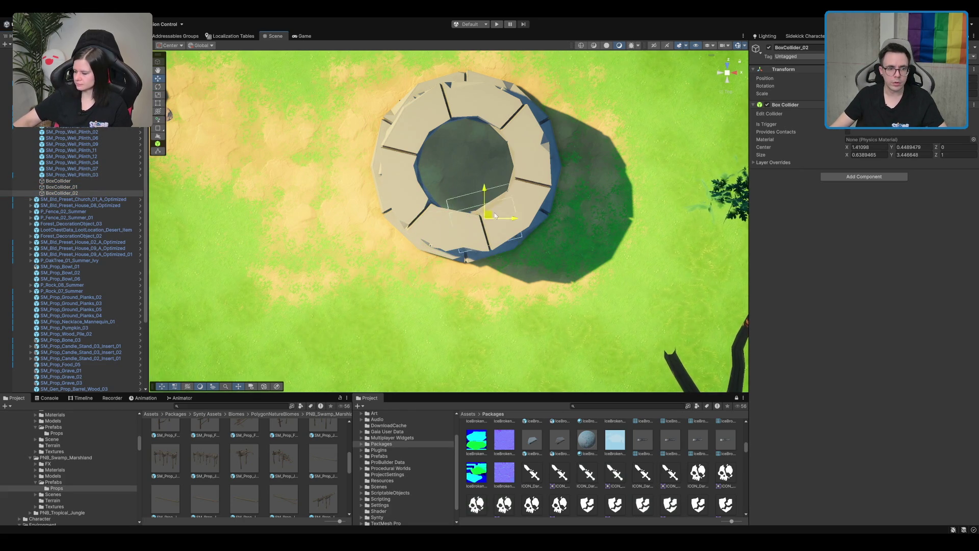
key("e")
mouse_move(540, 231)
left_mouse_down()
mouse_move(550, 207)
mouse_move(538, 231)
mouse_move(468, 200)
left_mouse_up()
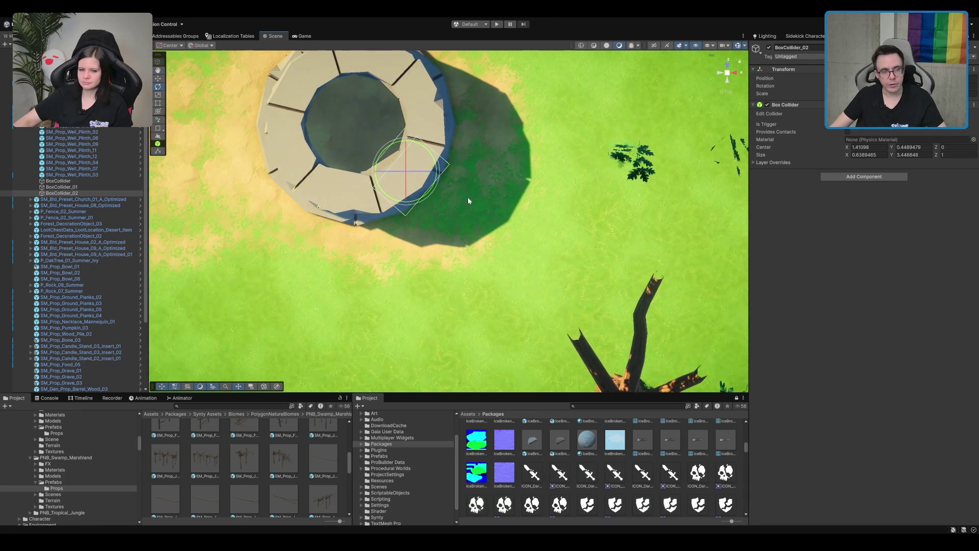
- Add BoxCollider_03, _04 and _05 as copies, moving and rotating each further along the rim
key("ctrl+d")
mouse_move(409, 169)
left_mouse_down()
mouse_move(422, 100)
mouse_move(479, 118)
left_mouse_up()
key("e")
key("w")
mouse_move(421, 102)
left_mouse_down()
mouse_move(406, 119)
mouse_move(423, 180)
left_mouse_up()
key("ctrl+d")
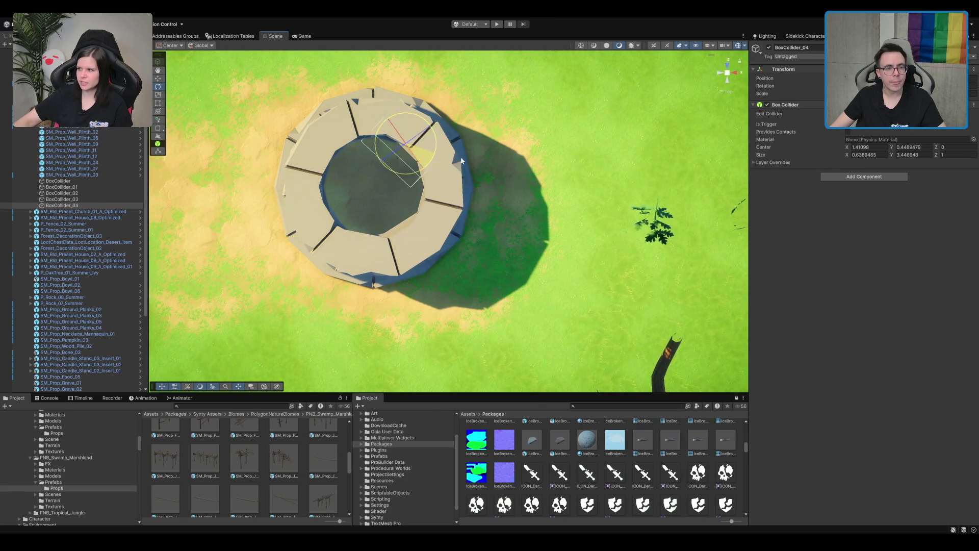
key("w")
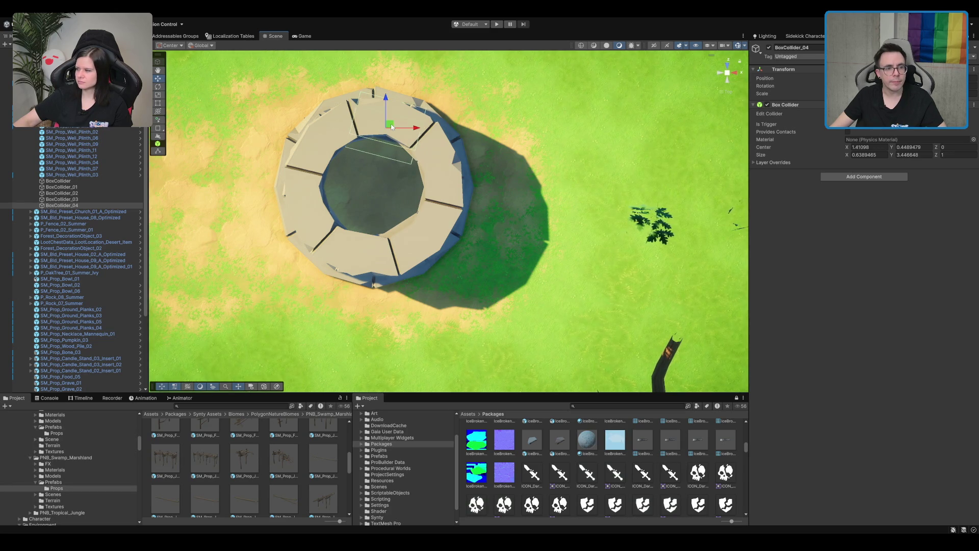
key("ctrl+d")
left_click_drag(390, 125, 329, 136)
key("e")
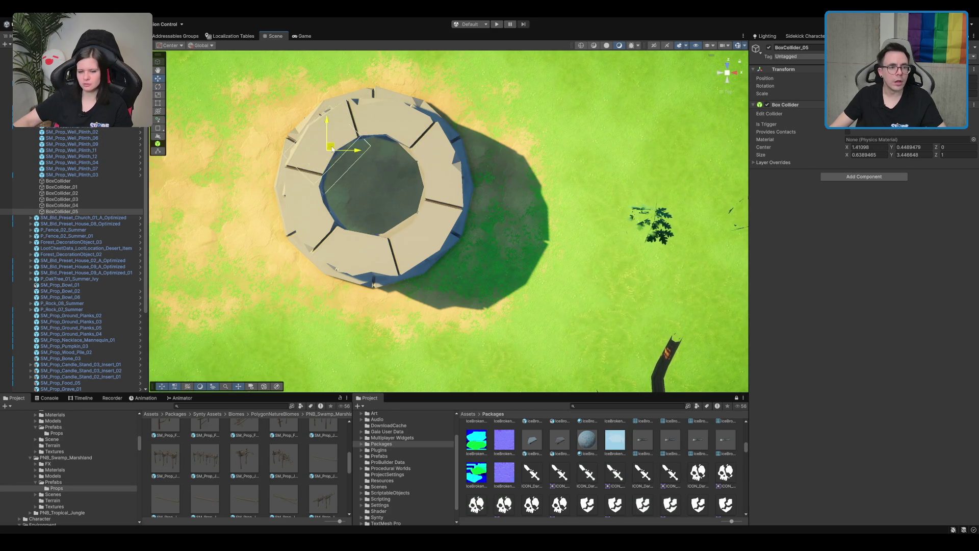
- Return to perspective view, centre the well, and select all six box colliders together
left_click(714, 64)
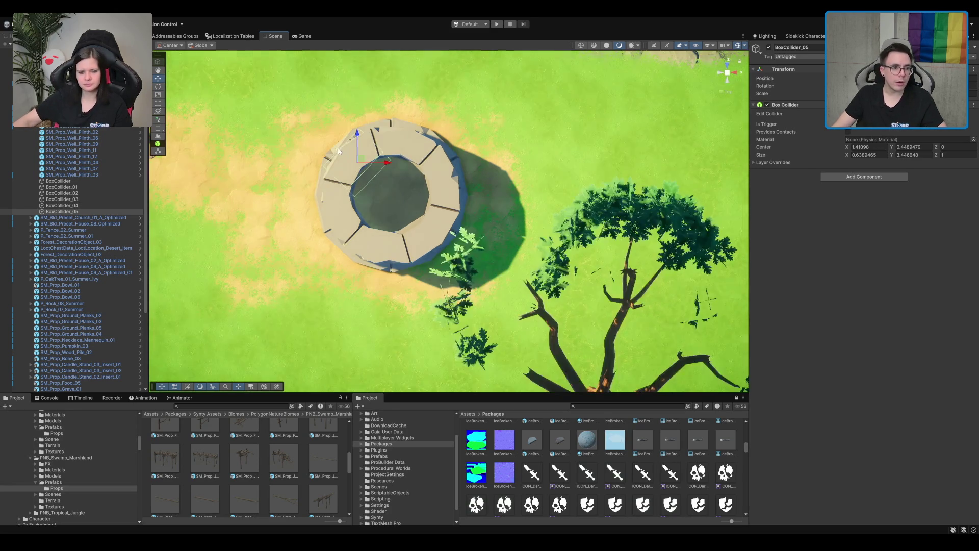
left_click_drag(515, 133, 498, 106)
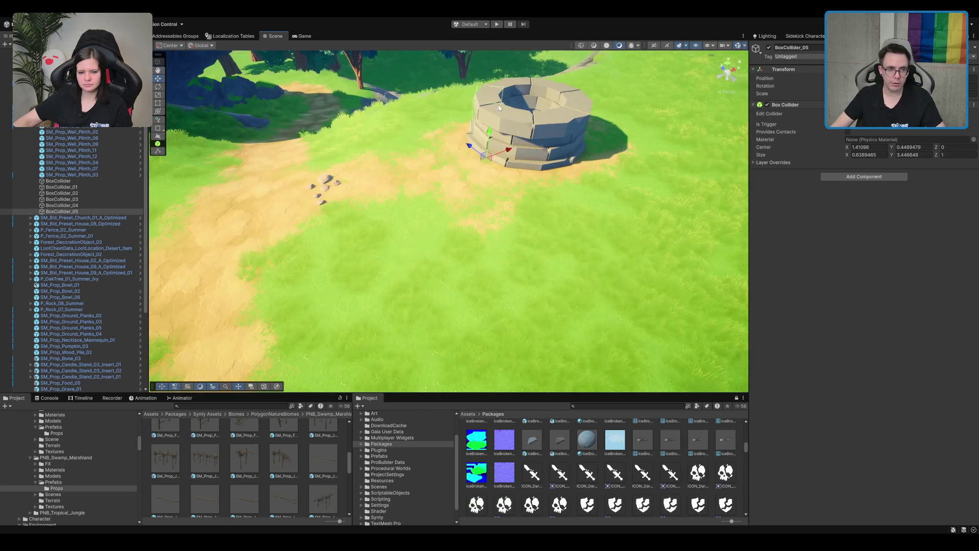
left_click(533, 129)
left_click_drag(566, 159, 6, 272)
left_click(71, 211)
left_click(79, 181, "shift")
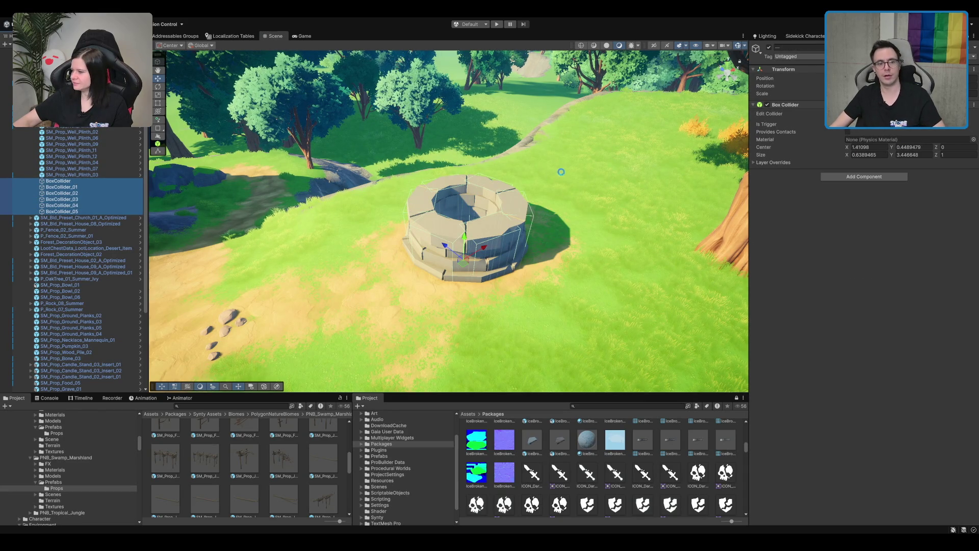
- Duplicate the six selected colliders and rotate the copies around Y to close the ring
left_click_drag(564, 180, 458, 297)
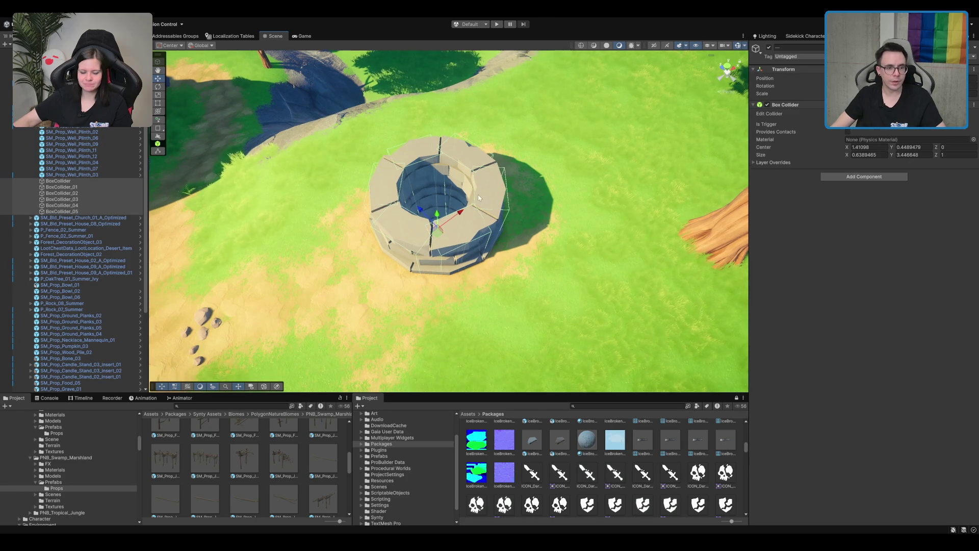
key("ctrl+d")
key("e")
left_click_drag(450, 255, 438, 259)
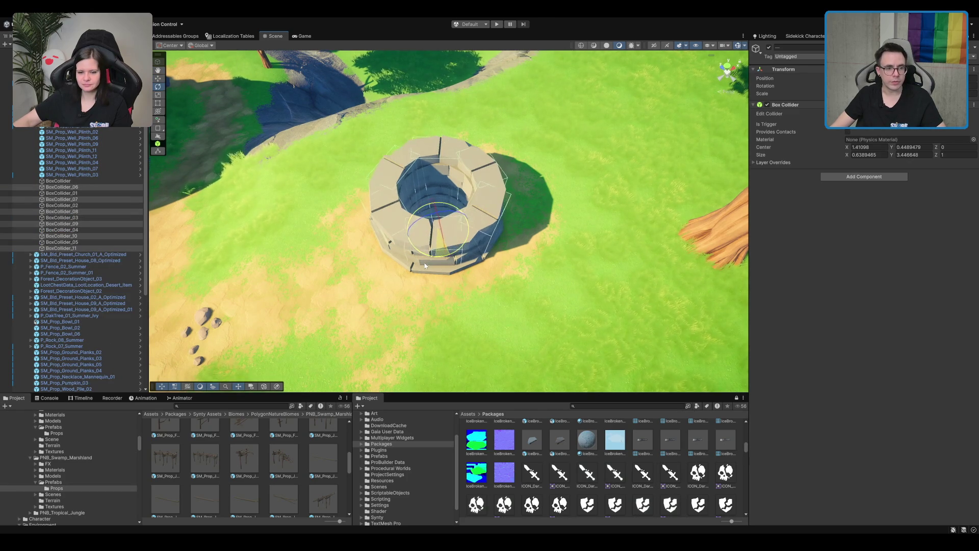
left_click(105, 180)
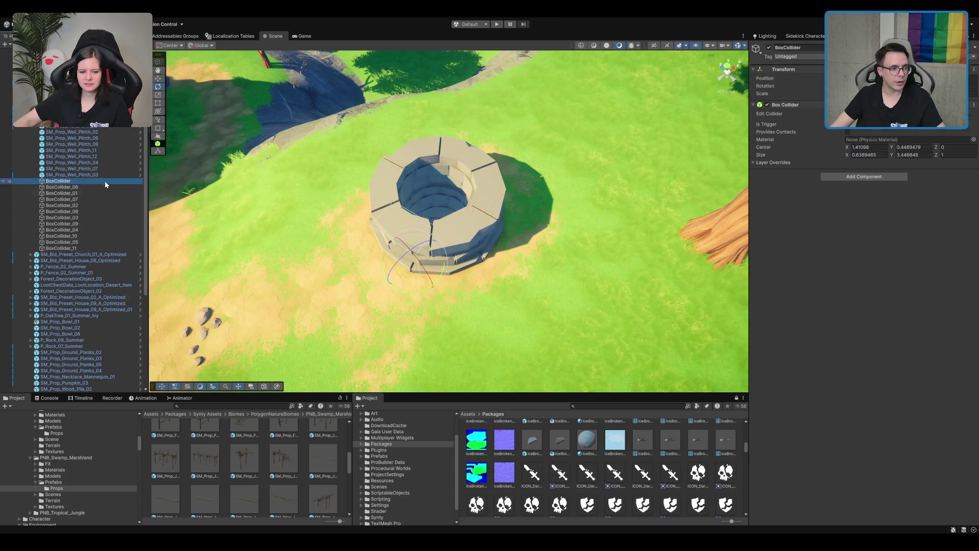
left_click(61, 248, "shift")
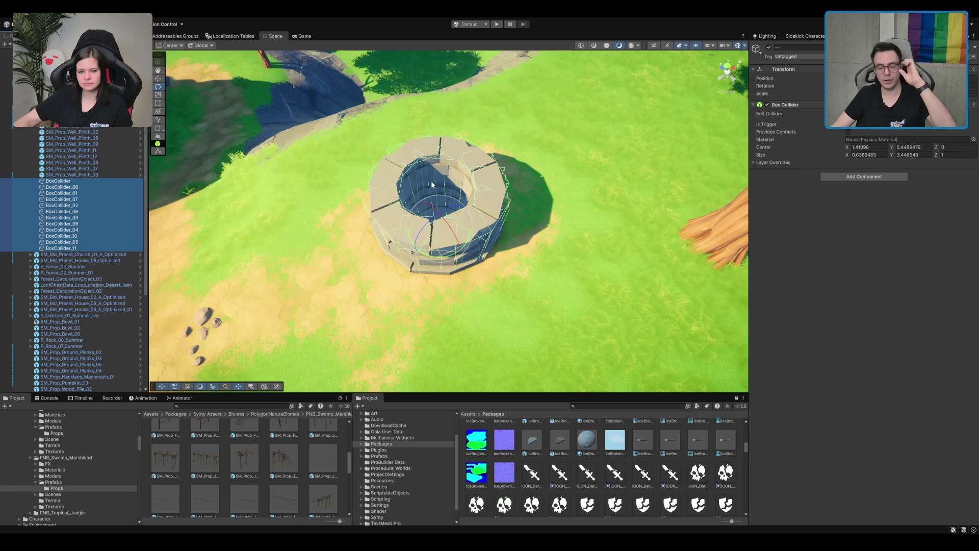
- Swing the view down to ground level and select the ground Plane slab by the well
left_click_drag(430, 182, 480, 154)
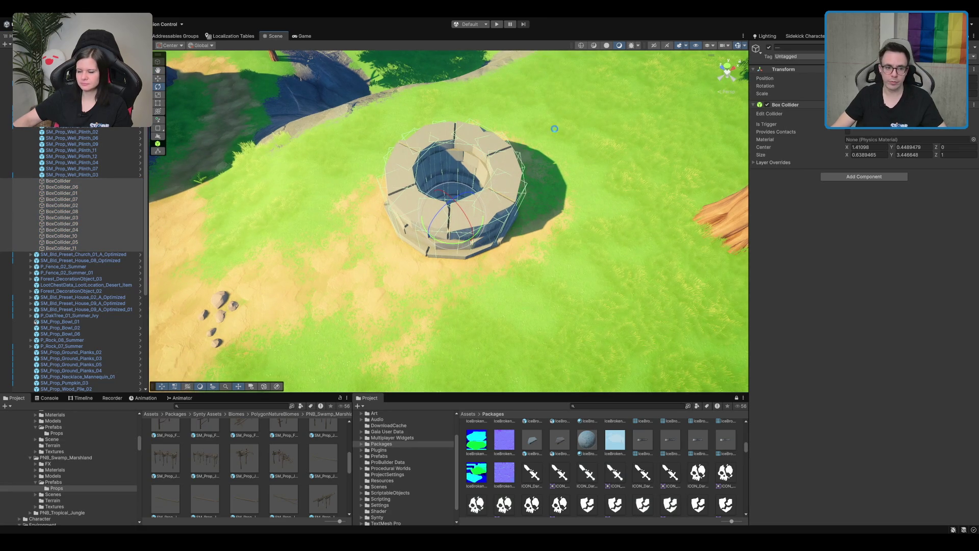
scroll(491, 209, "up", 5)
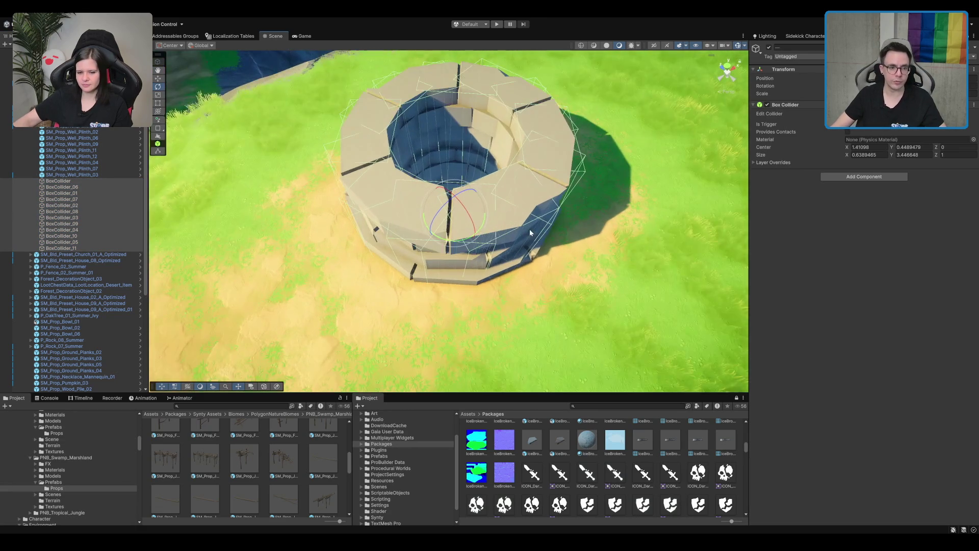
mouse_move(515, 315)
left_mouse_down()
mouse_move(644, 512)
mouse_move(497, 259)
mouse_move(500, 206)
mouse_move(491, 206)
left_mouse_up()
left_click(415, 235)
- Select and frame the Plane slab, undo a trial tilt, and switch ProBuilder to vertex mode
mouse_move(414, 235)
left_mouse_down()
mouse_move(444, 198)
mouse_move(452, 256)
left_mouse_up()
left_click(449, 169)
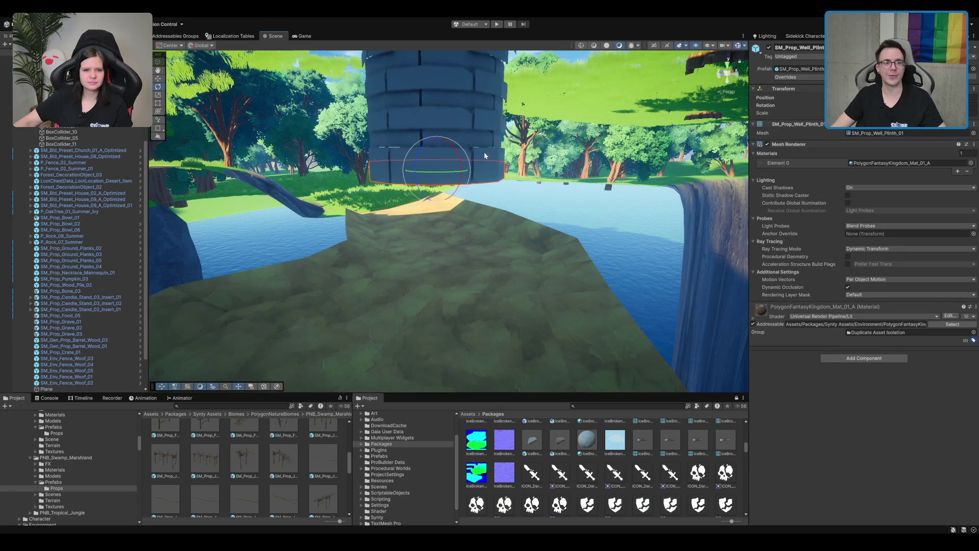
mouse_move(484, 152)
left_mouse_down()
mouse_move(523, 137)
mouse_move(522, 149)
left_mouse_up()
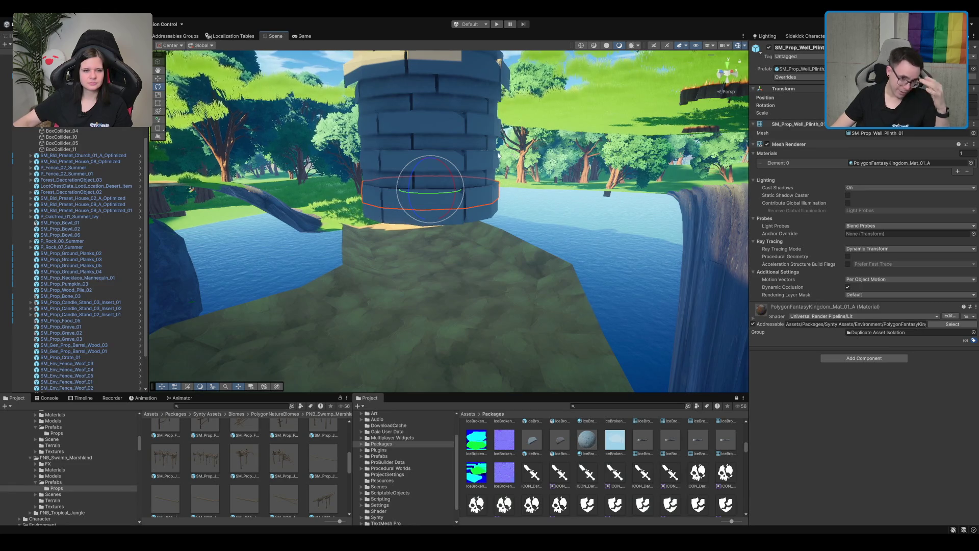
scroll(417, 244, "up", 3)
left_click(436, 293)
key("f")
mouse_move(454, 240)
left_mouse_down()
mouse_move(551, 258)
mouse_move(519, 200)
left_mouse_up()
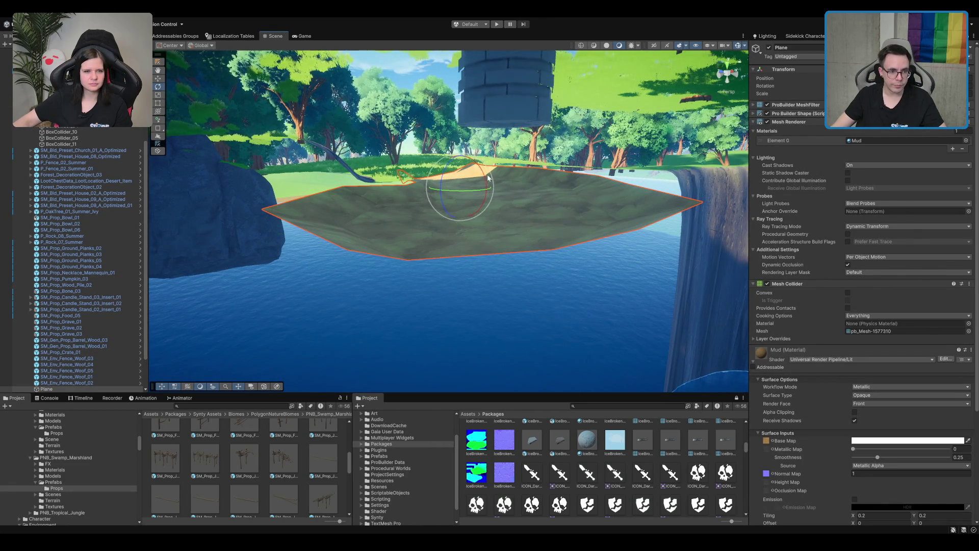
left_click_drag(479, 176, 477, 182)
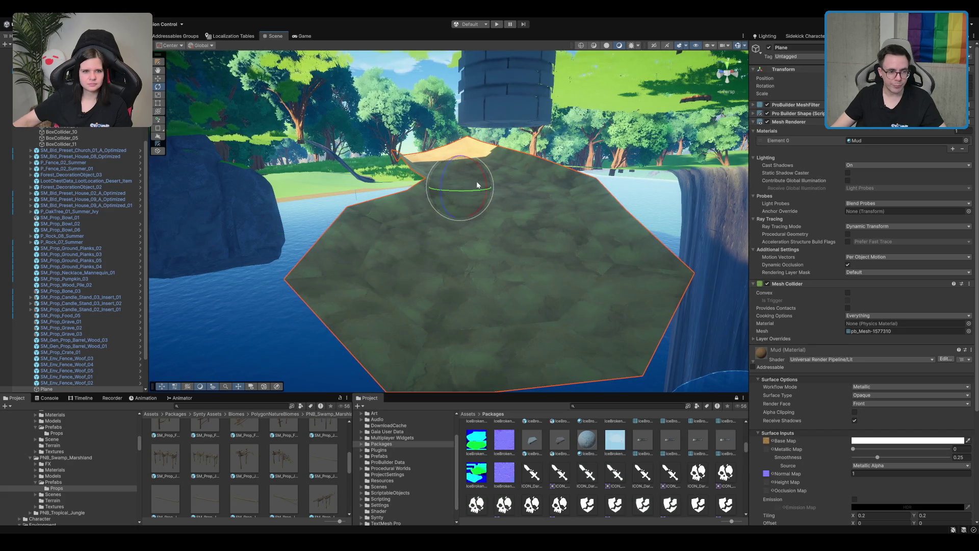
key("ctrl+z")
left_click(158, 60)
mouse_move(439, 124)
left_mouse_down()
mouse_move(446, 159)
mouse_move(428, 188)
mouse_move(451, 212)
mouse_move(356, 189)
mouse_move(556, 327)
mouse_move(659, 356)
mouse_move(694, 354)
left_mouse_up()
- Drag the mud plane's vertices to enlarge its lower part and reshape the near edge
key("w")
mouse_move(514, 203)
left_mouse_down()
mouse_move(519, 234)
mouse_move(510, 236)
left_mouse_up()
scroll(459, 220, "up", 10)
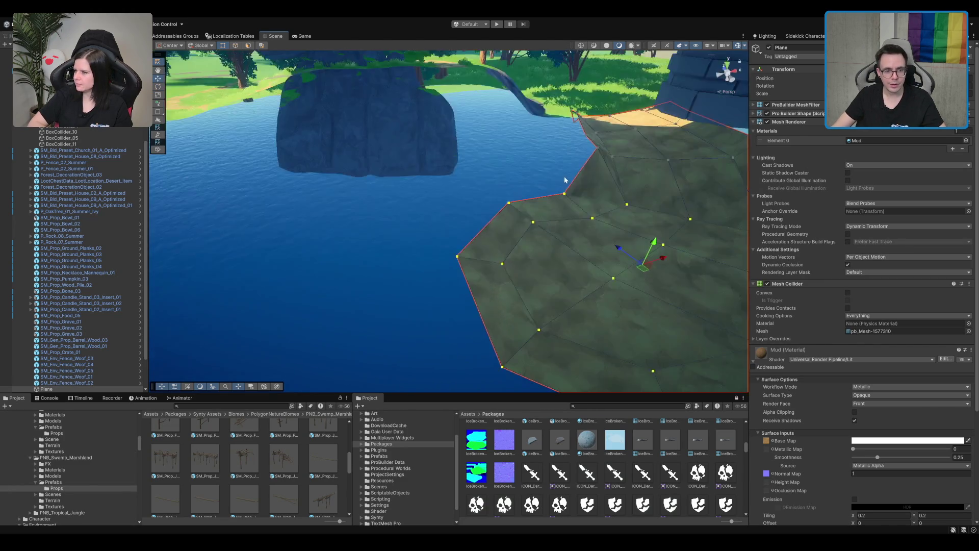
scroll(406, 213, "down", 10)
scroll(451, 197, "up", 5)
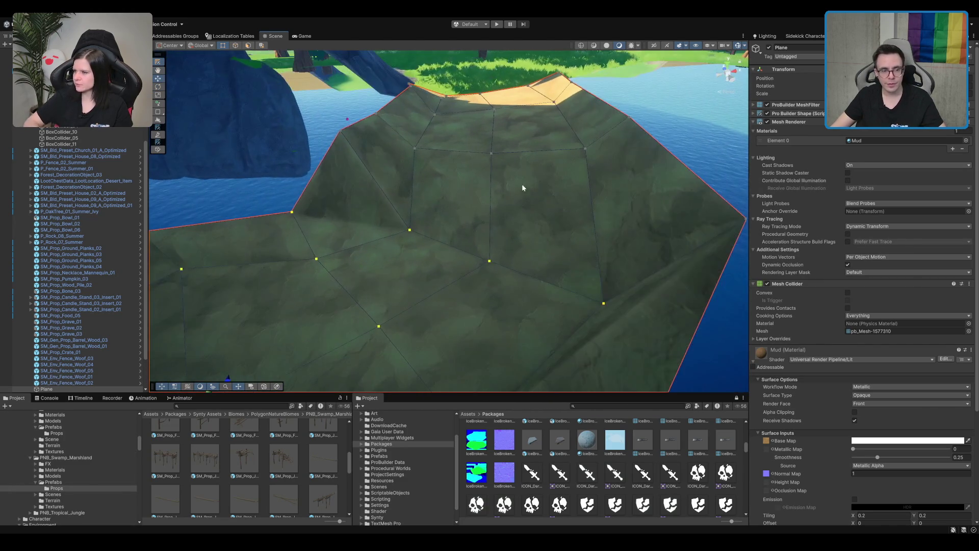
scroll(519, 167, "down", 5)
scroll(519, 167, "up", 10)
scroll(505, 174, "down", 10)
scroll(493, 181, "up", 3)
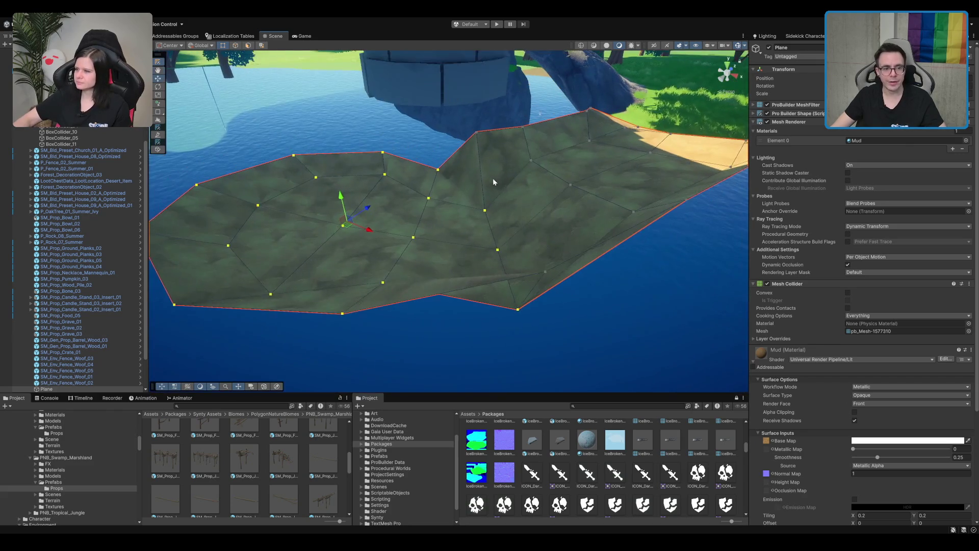
scroll(531, 203, "down", 3)
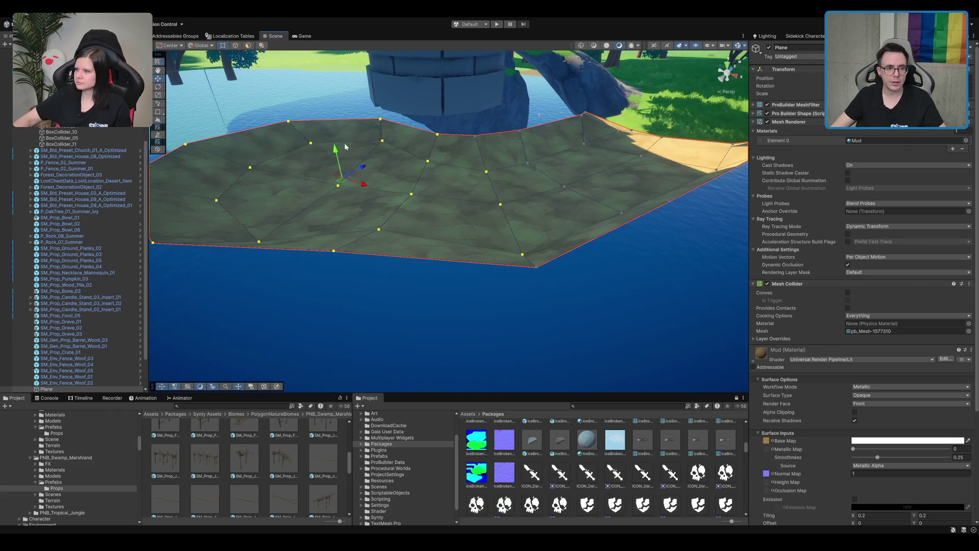
mouse_move(336, 158)
left_mouse_down()
mouse_move(357, 202)
mouse_move(428, 244)
mouse_move(446, 243)
mouse_move(428, 245)
left_mouse_up()
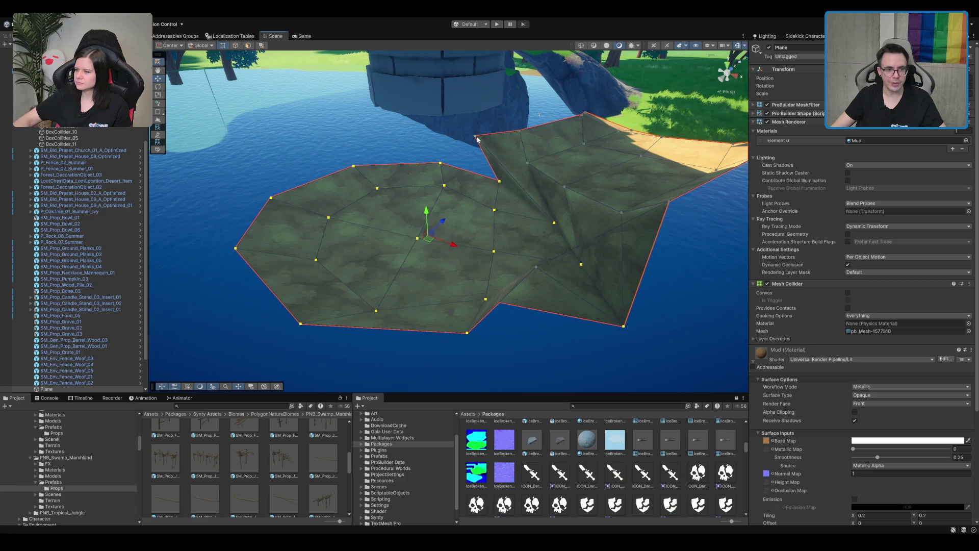
left_click_drag(485, 145, 512, 153)
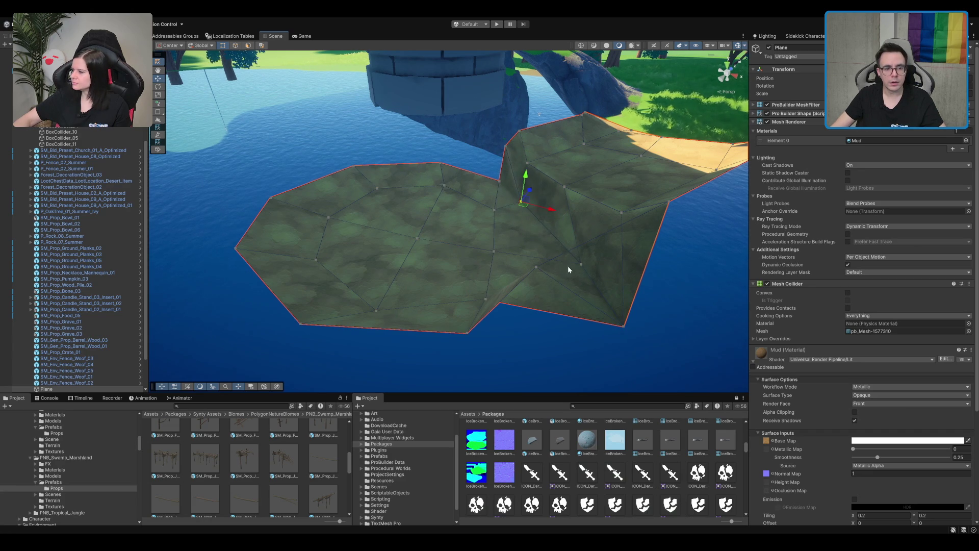
- Reshape the slab's fold by moving a vertex up-left and raising three selected vertices
left_click(581, 265)
left_click_drag(582, 267, 538, 243)
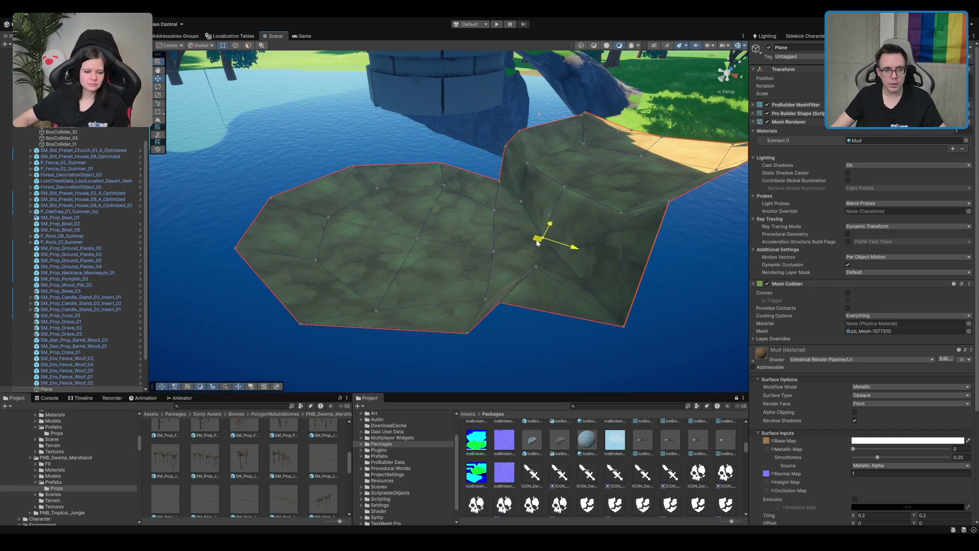
mouse_move(623, 331)
left_mouse_down()
mouse_move(554, 274)
mouse_move(592, 301)
left_mouse_up()
left_click(536, 268)
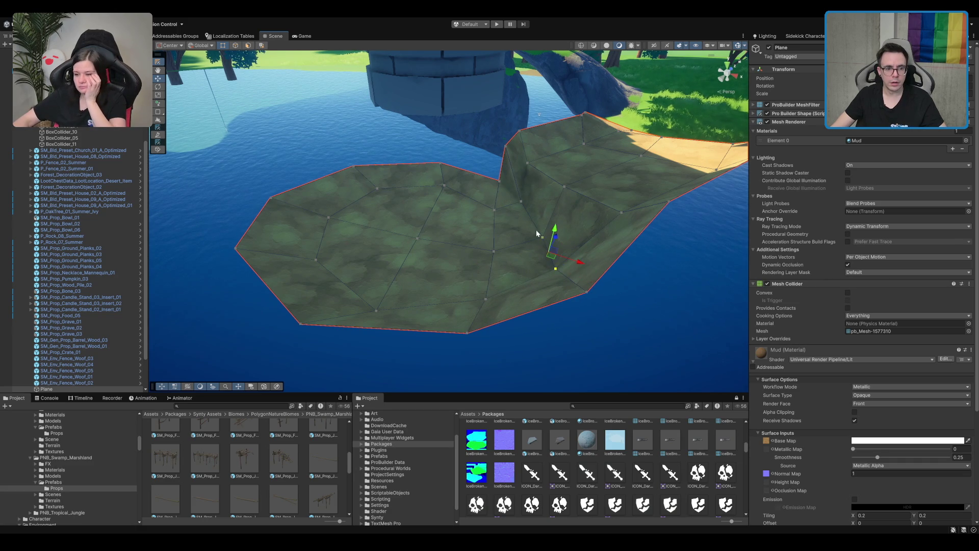
left_click(522, 202, "shift")
left_click_drag(542, 208, 538, 173)
- Adjust the ridge vertices and raise the bottom corner vertex to reshape the upper-left edge
left_click(530, 164)
left_click(566, 187, "shift")
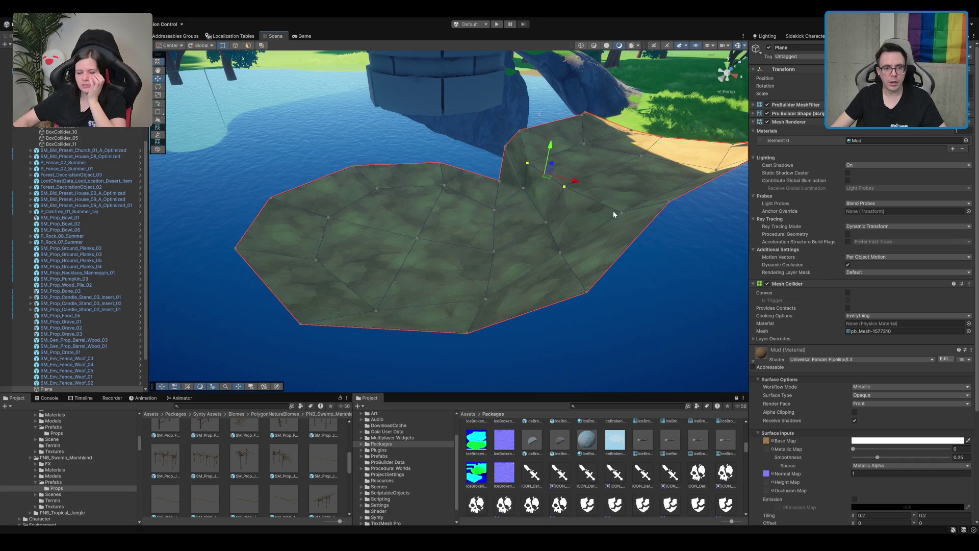
key("f")
scroll(514, 281, "down", 5)
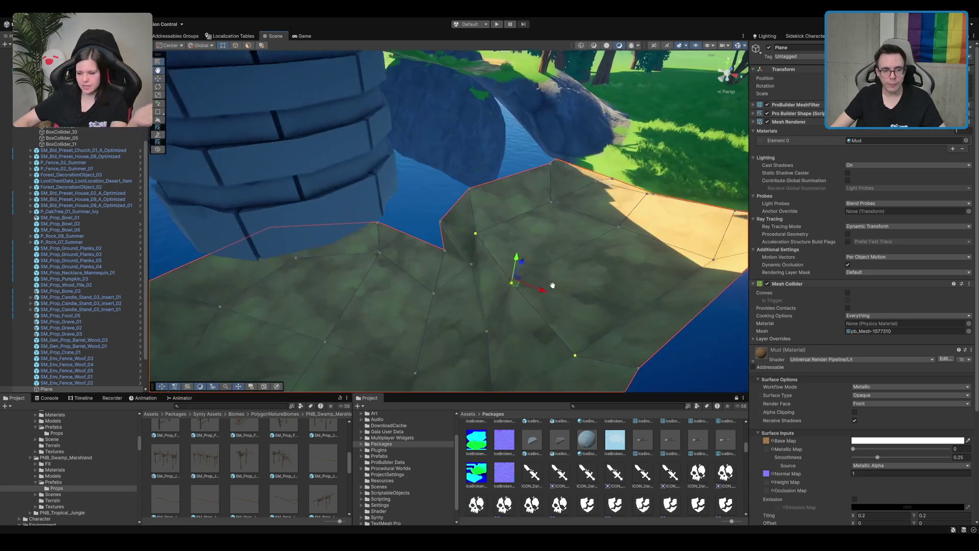
mouse_move(514, 280)
left_mouse_down()
mouse_move(556, 255)
mouse_move(559, 235)
mouse_move(558, 263)
mouse_move(568, 254)
mouse_move(589, 178)
left_mouse_up()
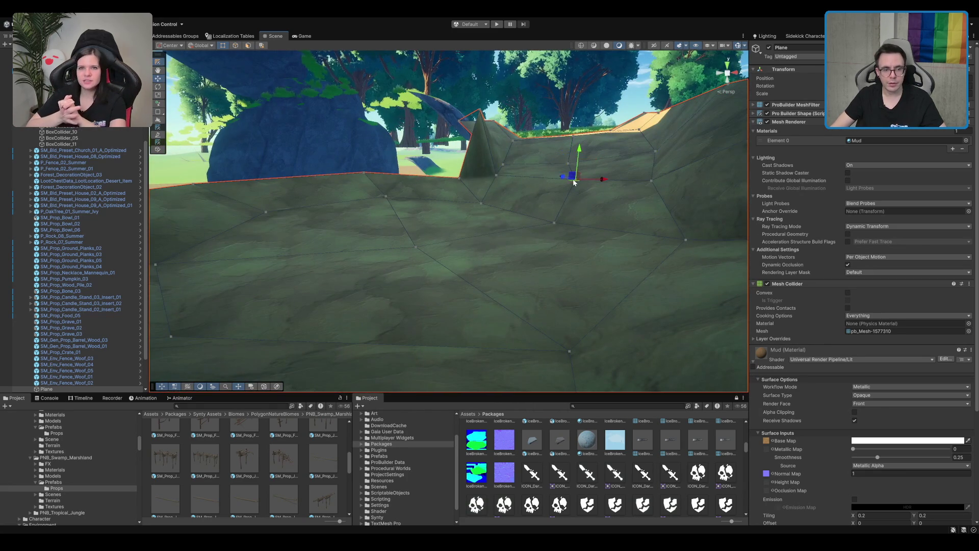
left_click(496, 175, "shift")
mouse_move(534, 151)
left_mouse_down()
mouse_move(495, 244)
mouse_move(462, 195)
left_mouse_up()
left_click(460, 197)
left_click(435, 269)
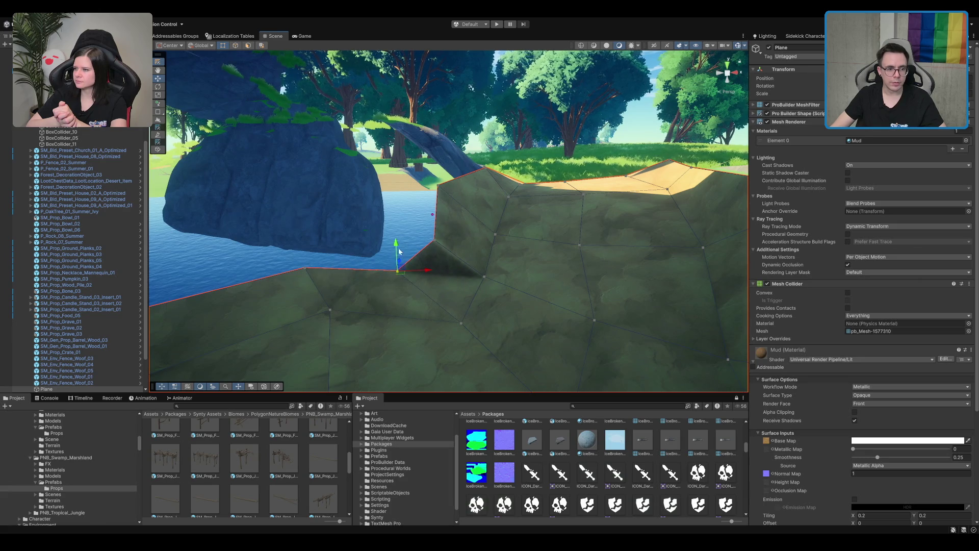
left_click_drag(400, 252, 397, 238)
mouse_move(434, 161)
left_mouse_down()
mouse_move(449, 209)
mouse_move(494, 203)
mouse_move(597, 221)
mouse_move(502, 200)
left_mouse_up()
- Lower the mud plane's peak vertex to flatten its upper edge
mouse_move(276, 209)
left_mouse_down()
mouse_move(284, 202)
mouse_move(433, 220)
mouse_move(492, 191)
mouse_move(507, 219)
mouse_move(485, 247)
mouse_move(501, 256)
mouse_move(438, 239)
mouse_move(450, 221)
mouse_move(548, 177)
mouse_move(577, 150)
mouse_move(561, 160)
mouse_move(576, 149)
mouse_move(564, 153)
left_mouse_up()
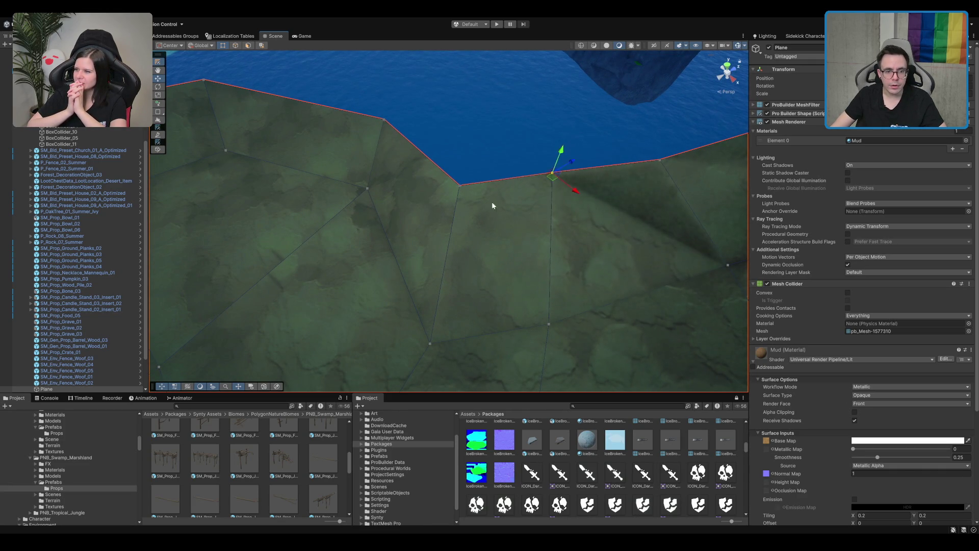
mouse_move(497, 218)
left_mouse_down()
mouse_move(469, 187)
mouse_move(434, 201)
mouse_move(418, 232)
mouse_move(519, 183)
mouse_move(482, 210)
left_mouse_up()
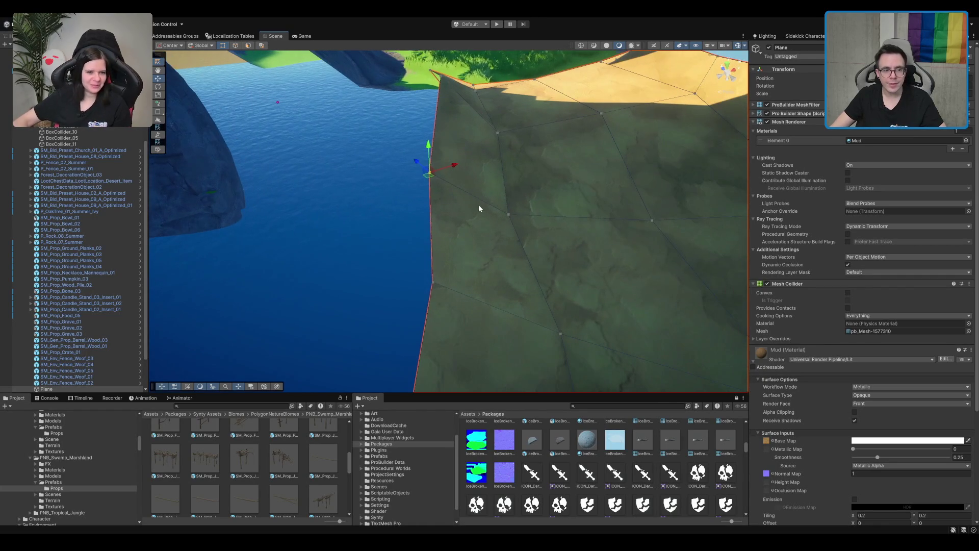
left_click_drag(434, 180, 395, 145)
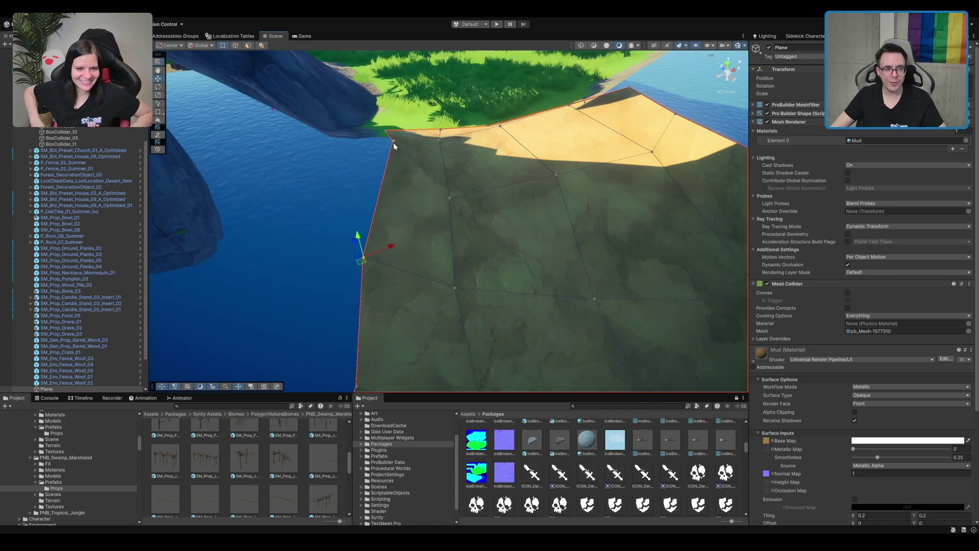
key("f")
mouse_move(536, 186)
left_mouse_down()
mouse_move(411, 220)
mouse_move(516, 241)
mouse_move(507, 267)
left_mouse_up()
mouse_move(525, 225)
left_mouse_down()
mouse_move(513, 258)
mouse_move(529, 267)
mouse_move(564, 241)
mouse_move(621, 249)
mouse_move(399, 280)
mouse_move(657, 279)
mouse_move(652, 192)
mouse_move(638, 228)
mouse_move(372, 245)
mouse_move(604, 197)
mouse_move(570, 156)
mouse_move(457, 196)
mouse_move(481, 173)
left_mouse_up()
left_click(595, 127)
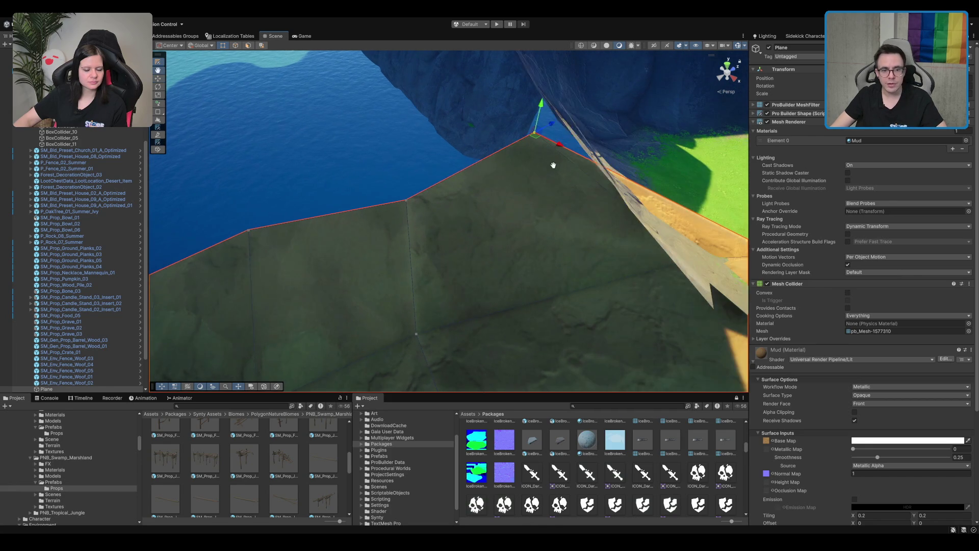
mouse_move(530, 140)
left_mouse_down()
mouse_move(597, 156)
mouse_move(587, 138)
mouse_move(564, 164)
left_mouse_up()
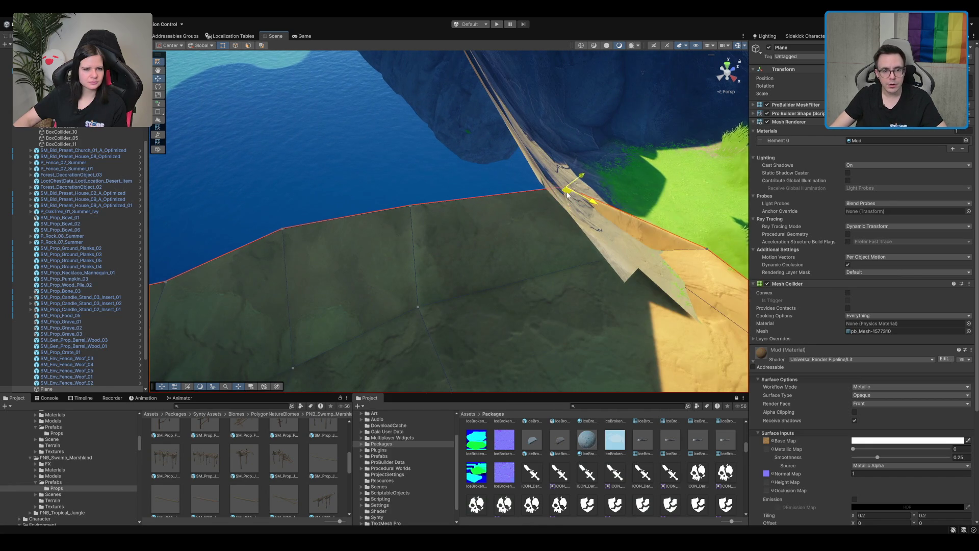
- Push the plane's corner vertex down so the edge sits against the water
mouse_move(545, 199)
left_mouse_down()
mouse_move(408, 253)
mouse_move(414, 274)
mouse_move(656, 183)
mouse_move(726, 215)
mouse_move(586, 145)
mouse_move(485, 174)
mouse_move(415, 212)
mouse_move(500, 176)
mouse_move(510, 215)
mouse_move(444, 245)
mouse_move(394, 251)
mouse_move(513, 247)
mouse_move(329, 207)
mouse_move(398, 207)
left_mouse_up()
scroll(484, 174, "up", 2)
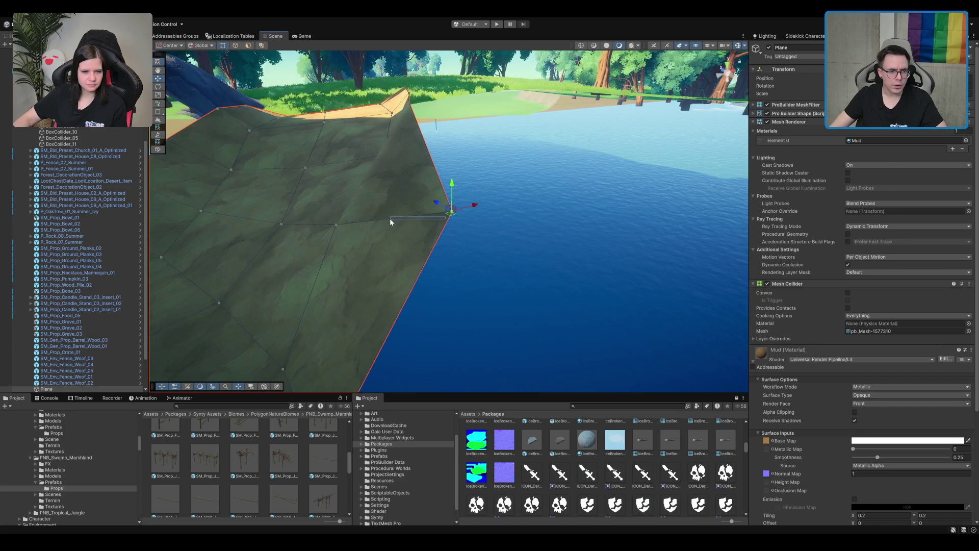
left_click(449, 213)
mouse_move(449, 213)
left_mouse_down()
mouse_move(394, 212)
mouse_move(542, 208)
left_mouse_up()
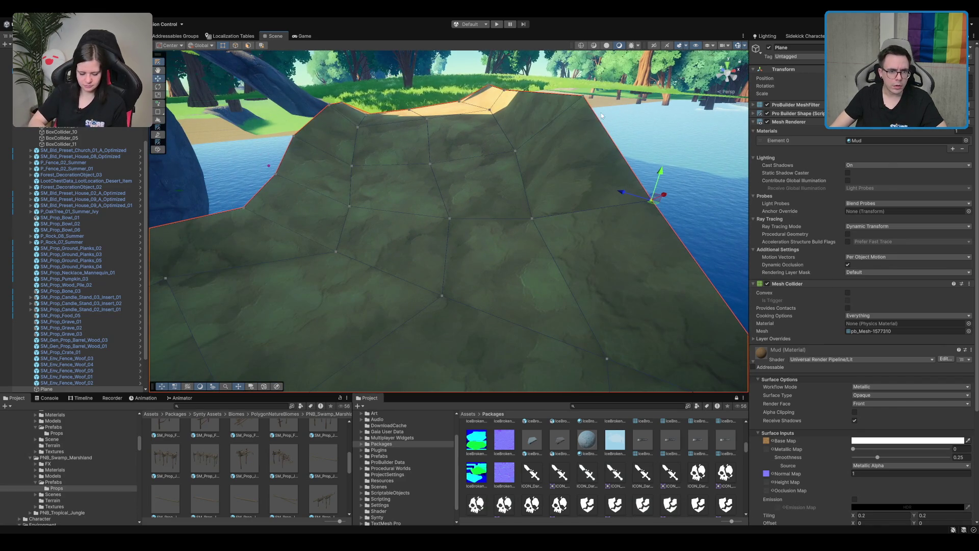
left_click_drag(590, 66, 581, 107)
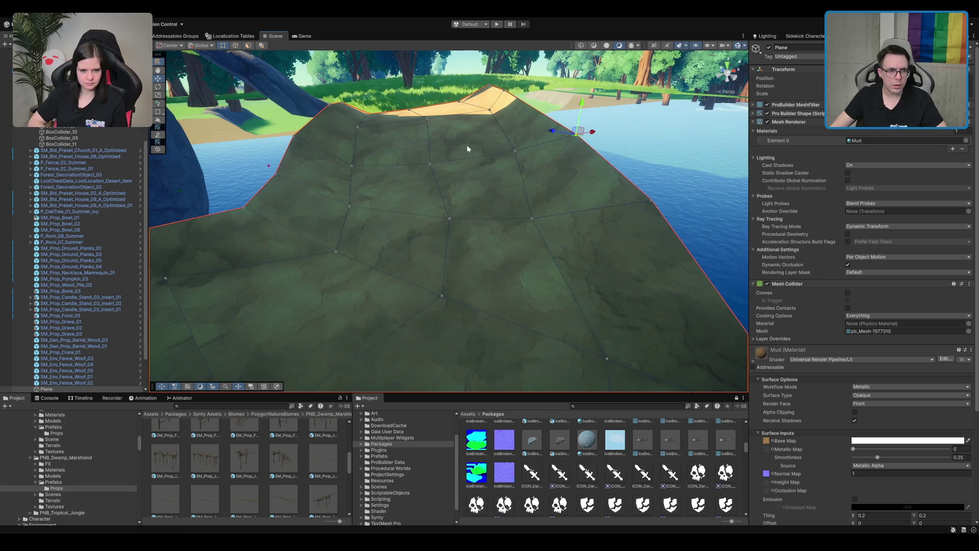
scroll(481, 141, "down", 6)
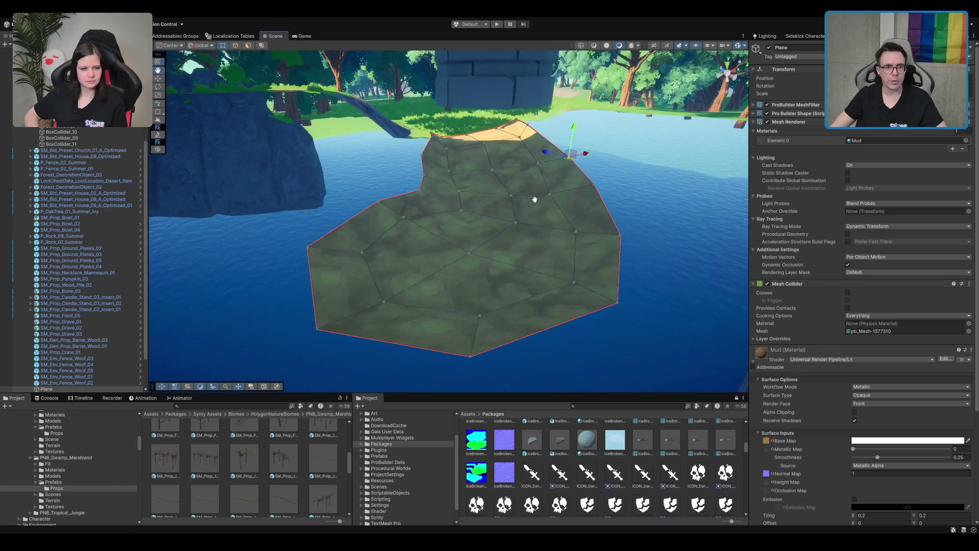
mouse_move(525, 207)
left_mouse_down()
mouse_move(306, 250)
mouse_move(371, 240)
mouse_move(365, 249)
mouse_move(421, 256)
mouse_move(406, 272)
left_mouse_up()
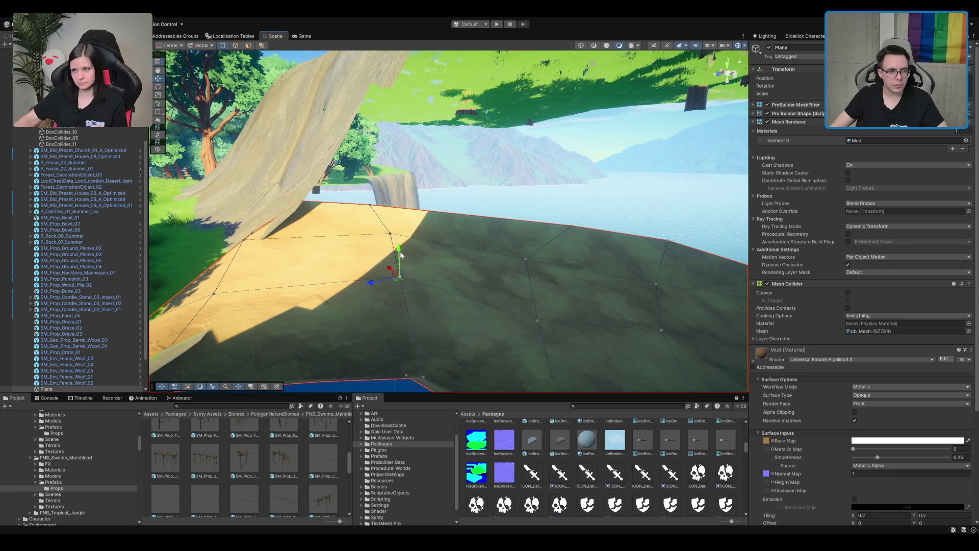
- Lower and raise the plane's edge vertices beside the left and right rock walls under the arch
left_click_drag(402, 257, 400, 271)
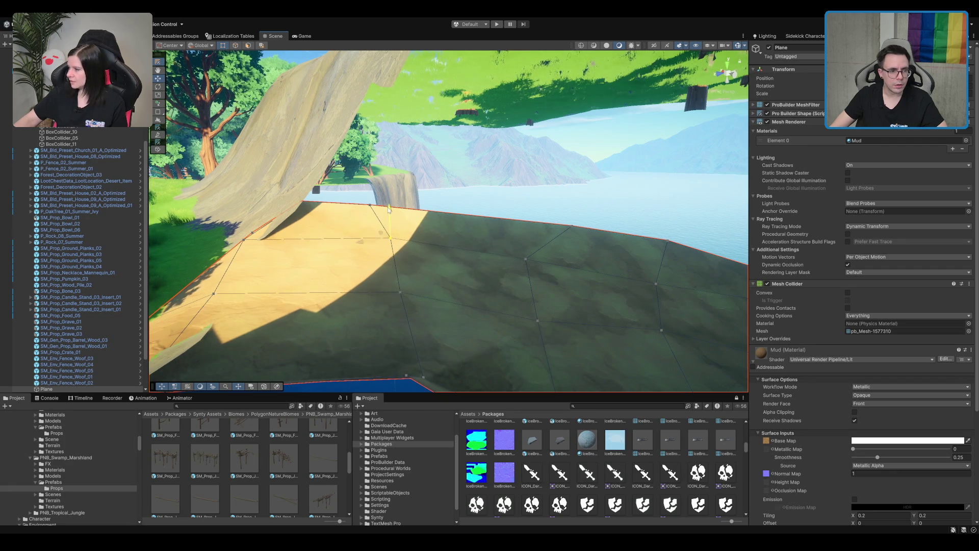
left_click_drag(394, 220, 386, 216)
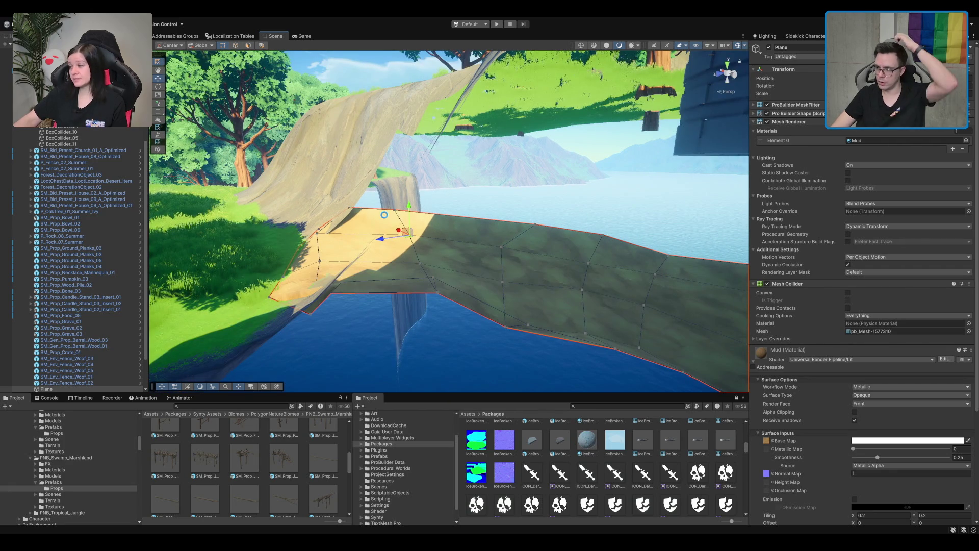
mouse_move(412, 259)
left_mouse_down()
mouse_move(497, 256)
mouse_move(585, 279)
mouse_move(573, 94)
mouse_move(557, 209)
mouse_move(600, 275)
mouse_move(609, 210)
mouse_move(524, 322)
left_mouse_up()
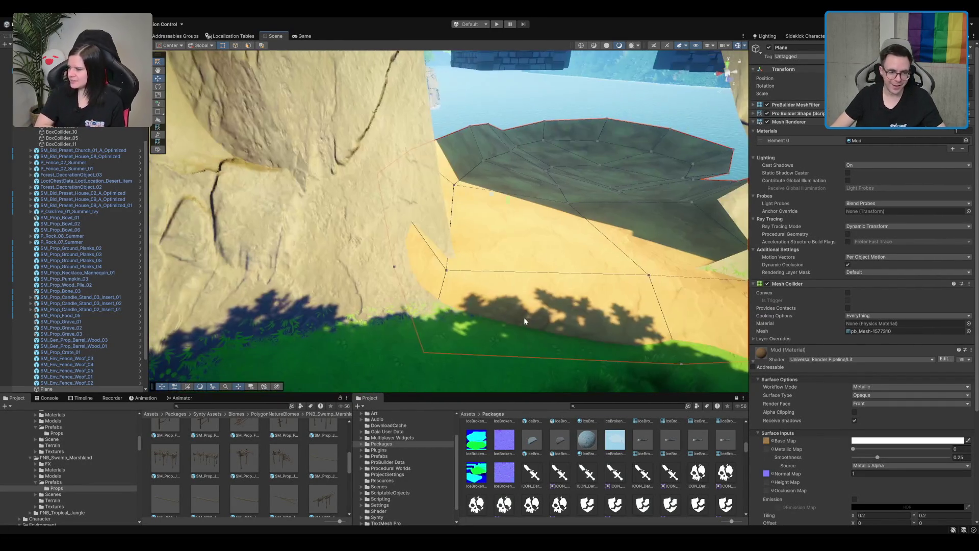
left_click_drag(455, 277, 542, 249)
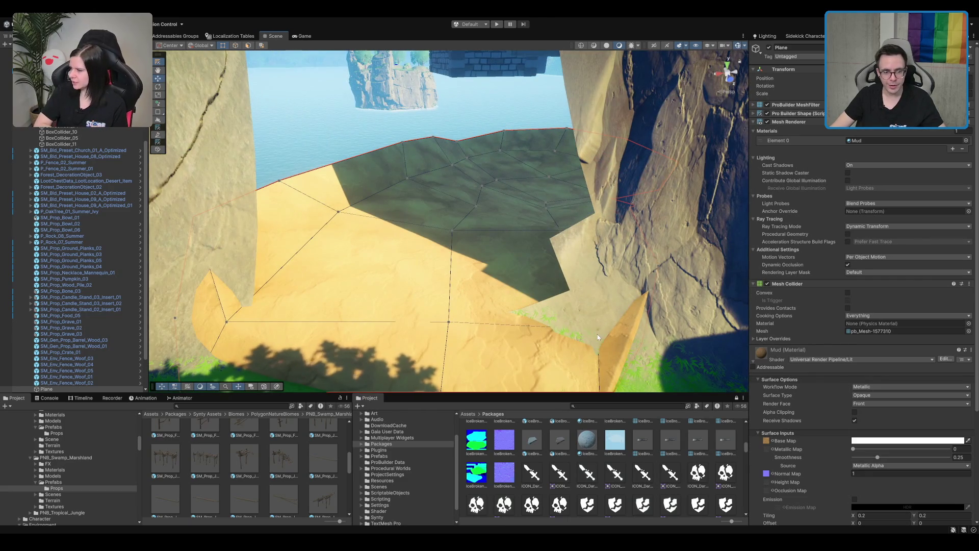
mouse_move(598, 334)
left_mouse_down()
mouse_move(613, 307)
mouse_move(617, 326)
mouse_move(584, 194)
left_mouse_up()
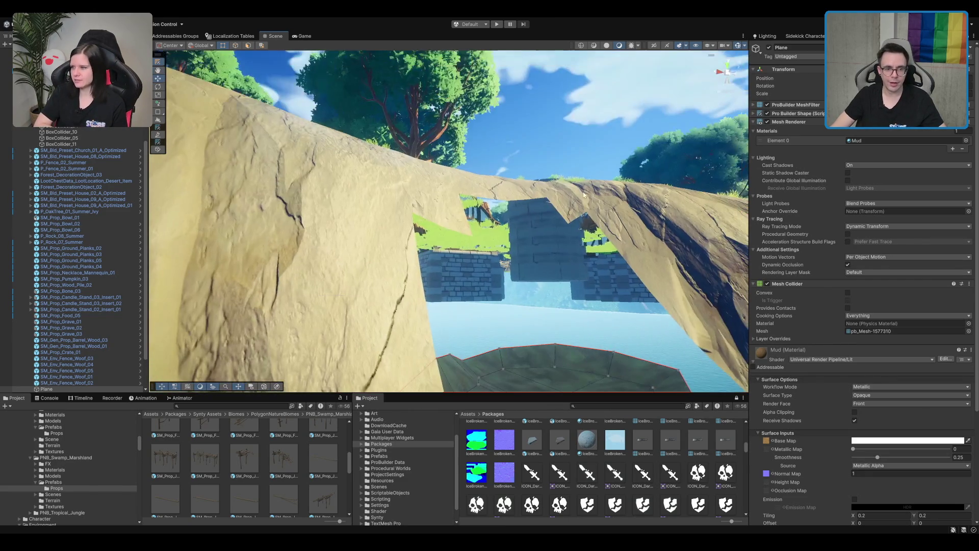
mouse_move(549, 307)
left_mouse_down()
mouse_move(579, 254)
mouse_move(526, 245)
mouse_move(440, 300)
left_mouse_up()
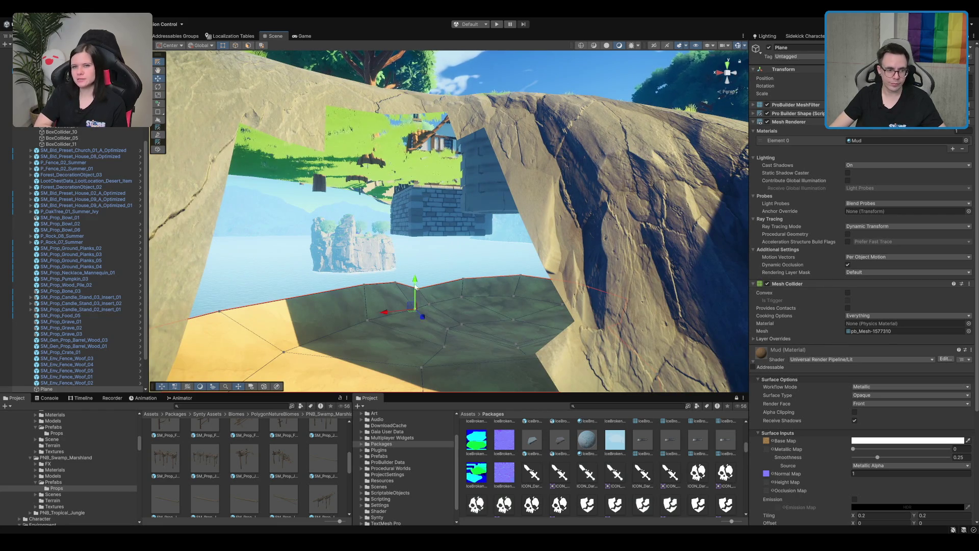
left_click_drag(429, 304, 451, 333)
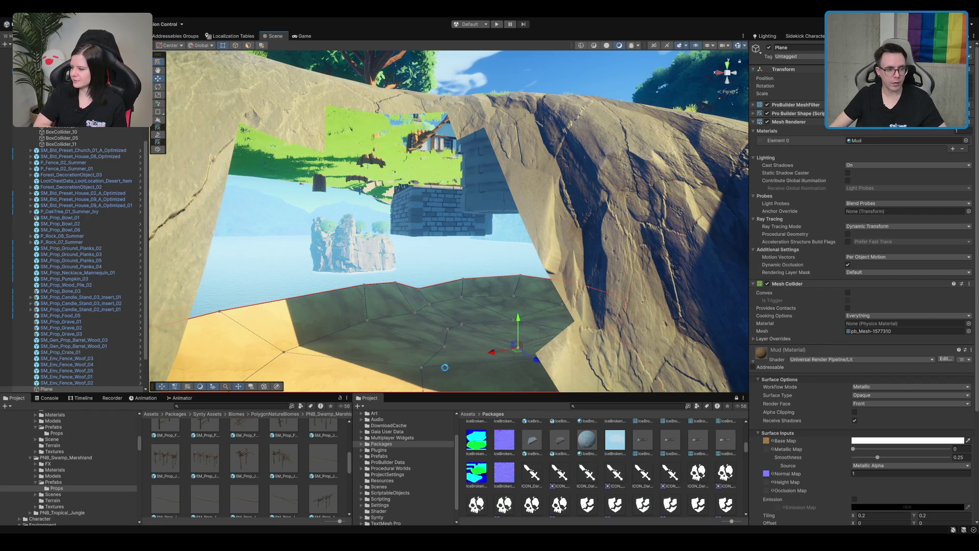
- Browse the Project window past Multiplayer Widgets, Synty Assets and Settings to Assets/Scenes and select Boot
left_click(391, 438)
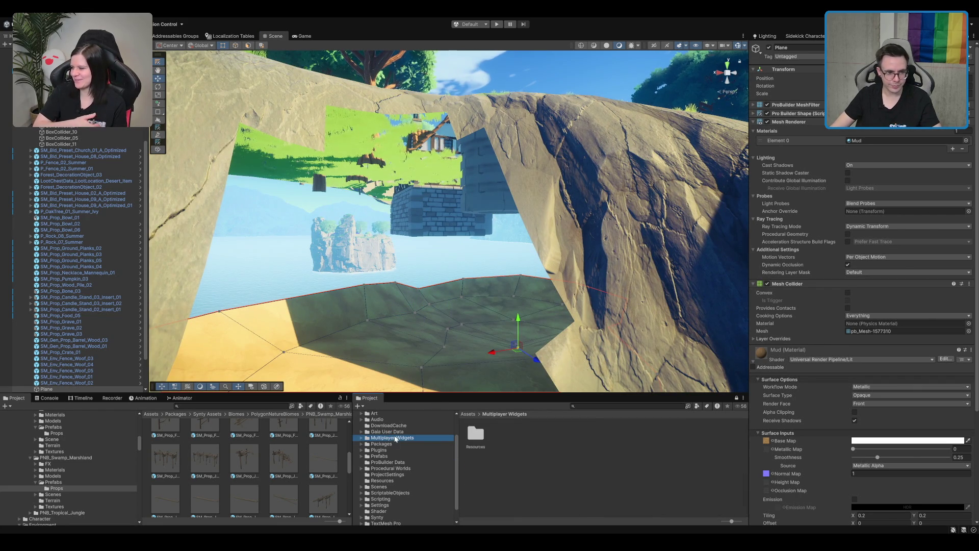
scroll(62, 479, "up", 5)
left_click(69, 471)
scroll(70, 473, "down", 3)
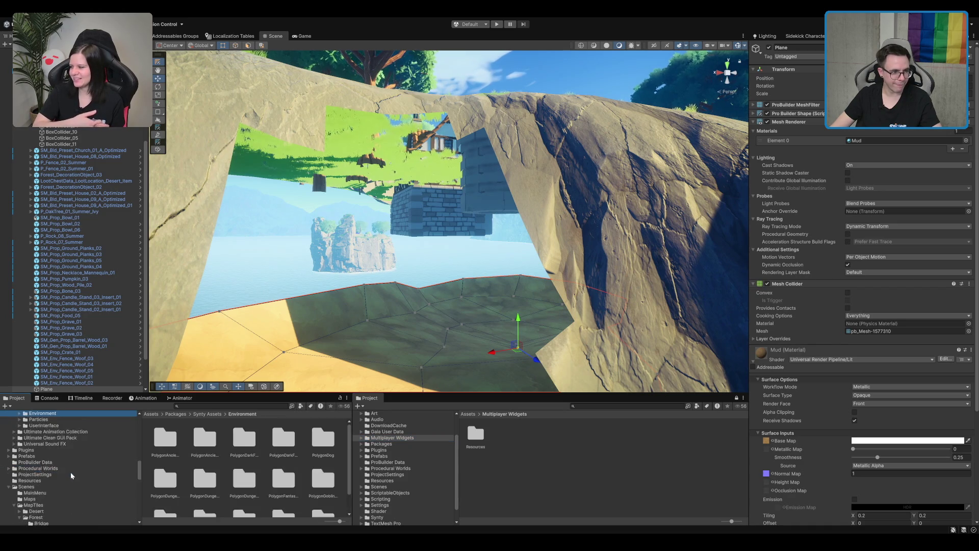
scroll(64, 459, "down", 10)
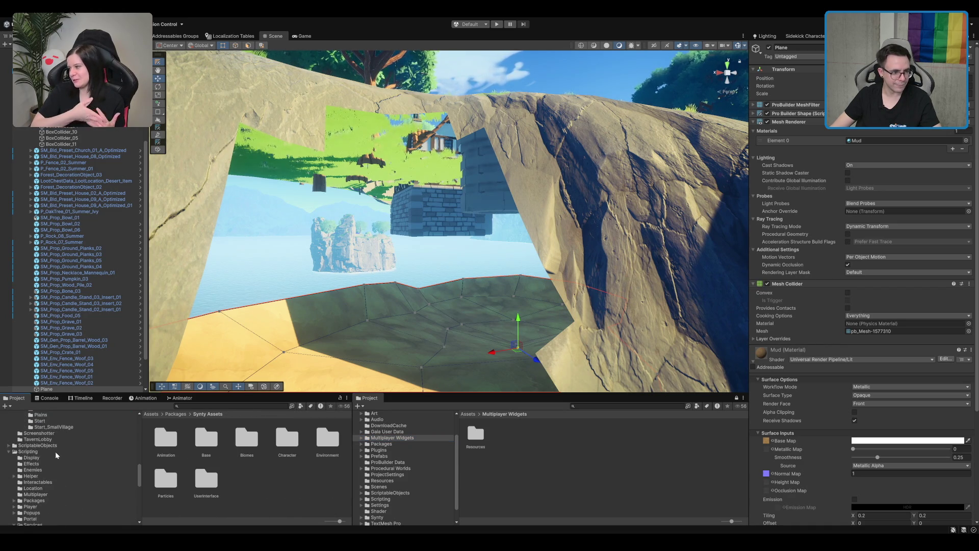
double_click(55, 451)
left_click(54, 456)
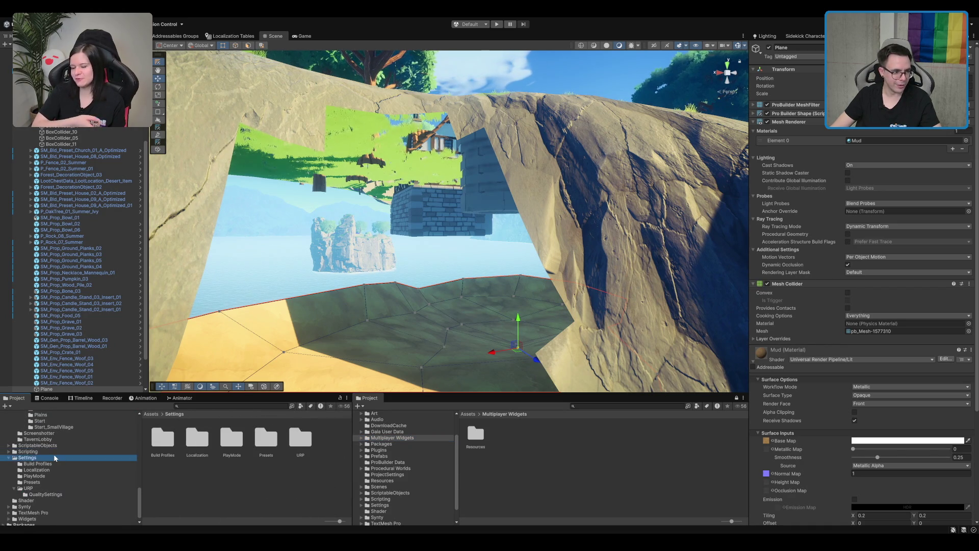
double_click(53, 454)
scroll(51, 464, "up", 3)
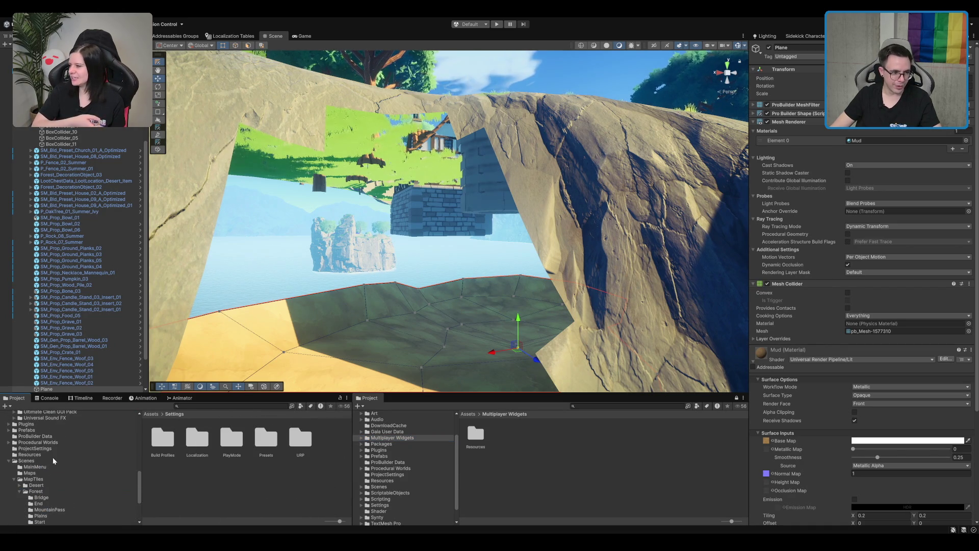
left_click(53, 459)
left_click(171, 475)
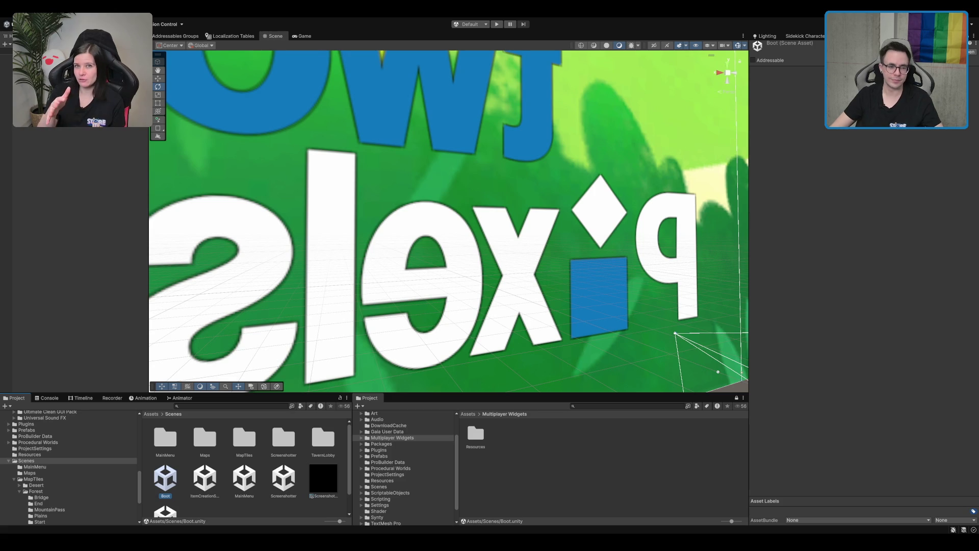
- Run the game from Boot, walk the character to the well, then return to Scene view
left_click(497, 25)
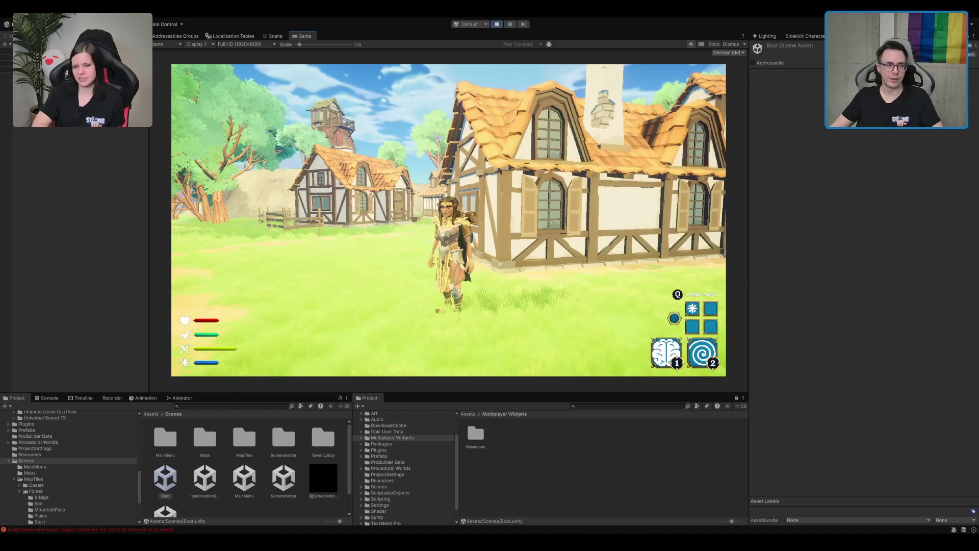
left_click(474, 417)
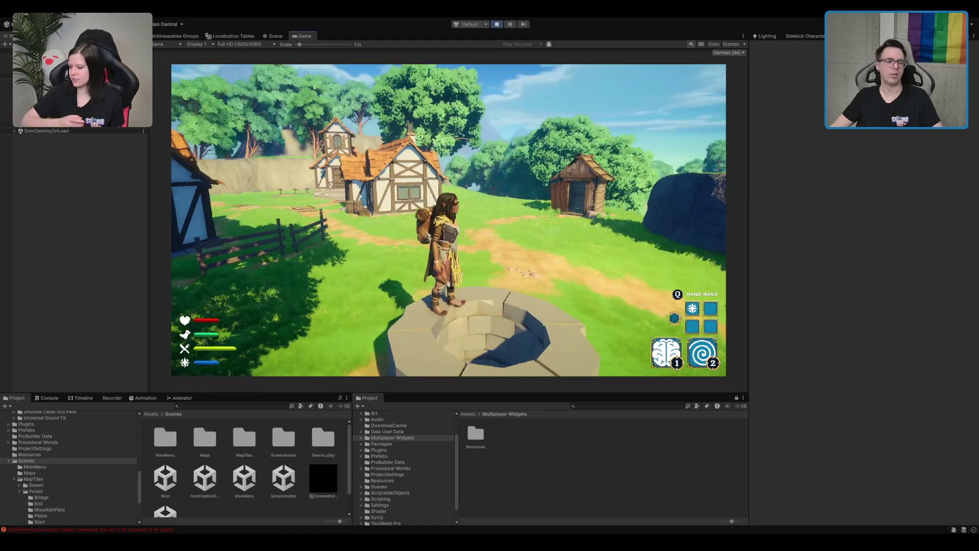
left_click(275, 36)
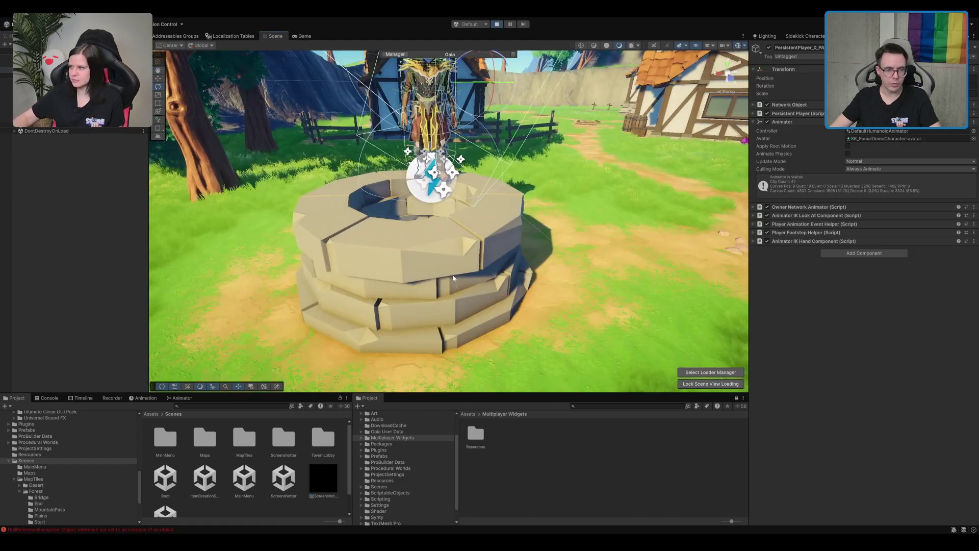
- Frame the well in the Scene view and select all of its box colliders
left_click(451, 251)
scroll(451, 250, "up", 2)
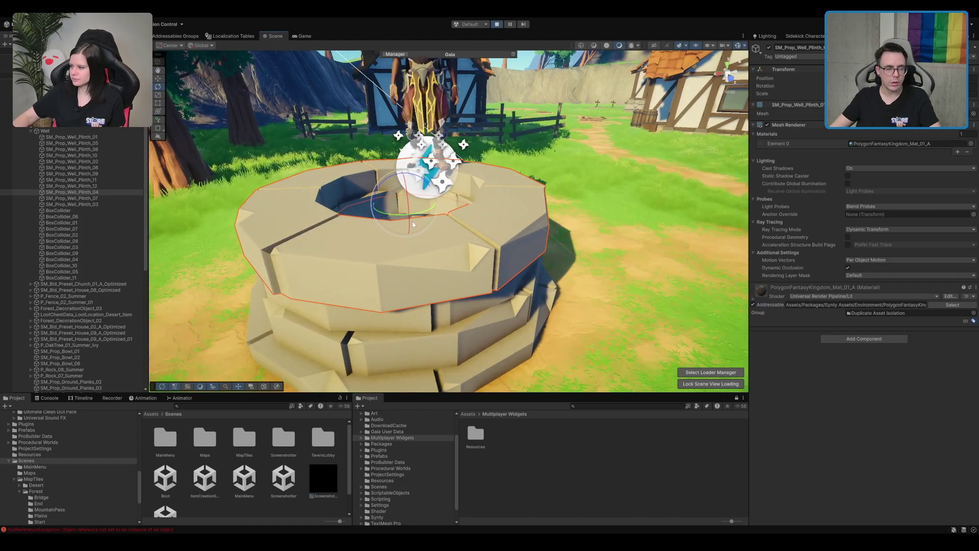
left_click_drag(160, 207, 475, 275)
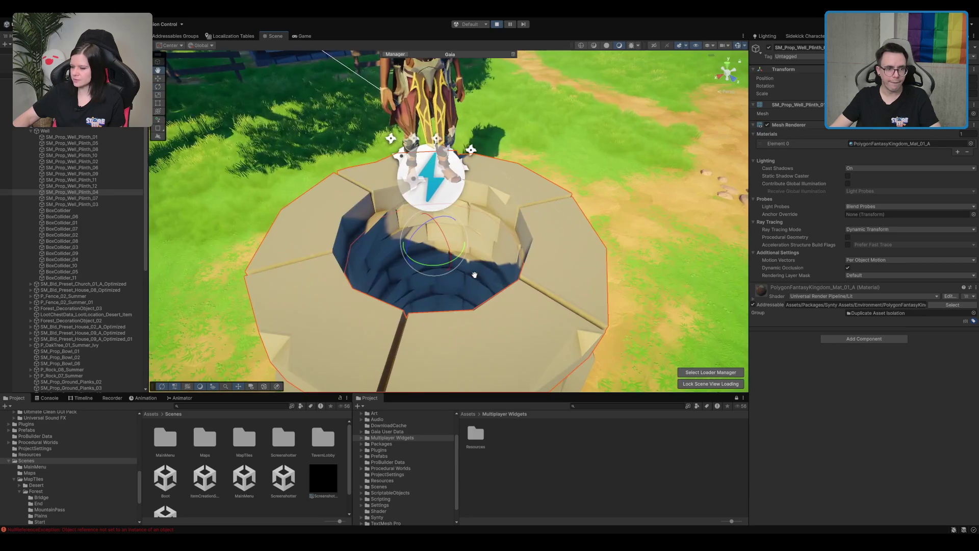
double_click(79, 193)
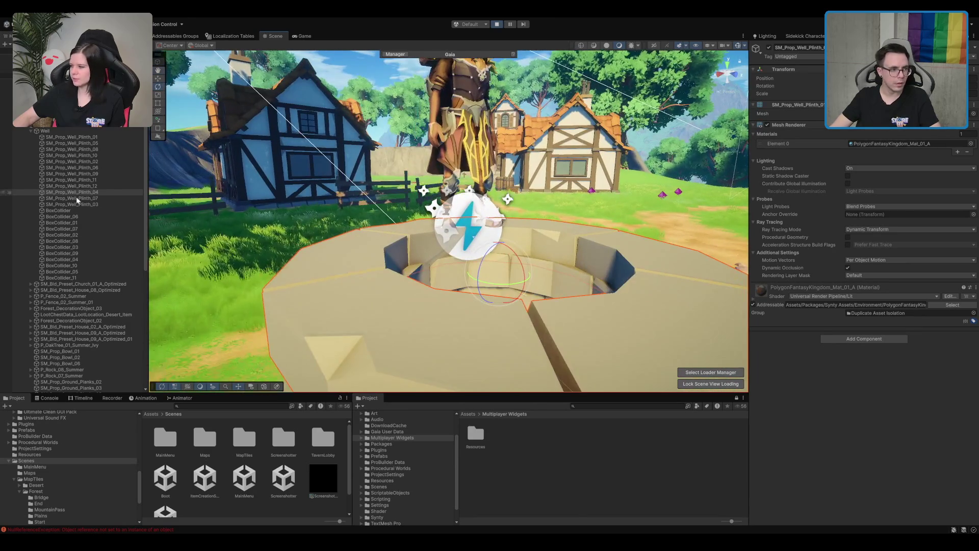
left_click(107, 211)
left_click(85, 278, "shift")
mouse_move(469, 233)
left_mouse_down()
mouse_move(444, 236)
mouse_move(490, 237)
left_mouse_up()
scroll(552, 232, "up", 5)
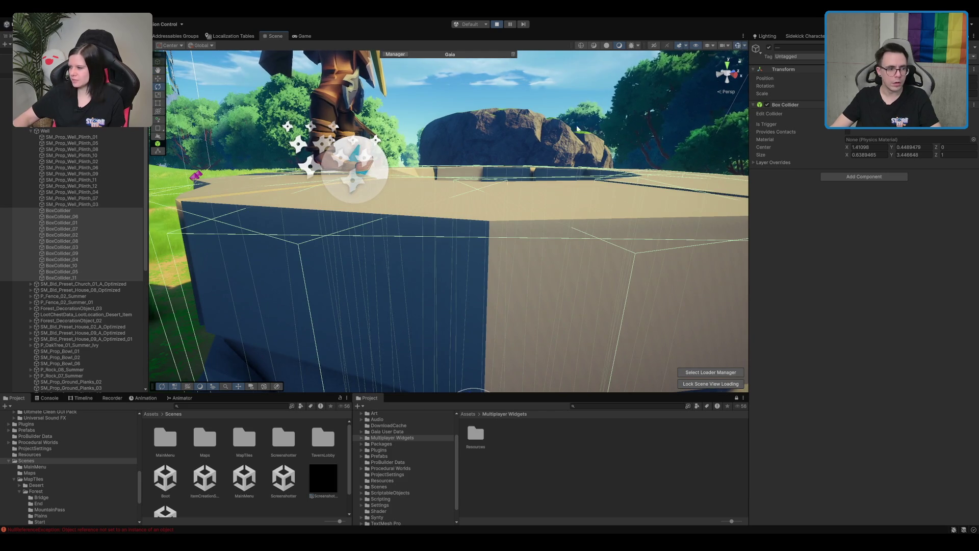
- Step through the well's plinth pieces, frame the whole well, and switch to the Game view
left_click(75, 204)
key("Up")
key("Up")
key("Up")
key("Up")
key("Up")
key("Up")
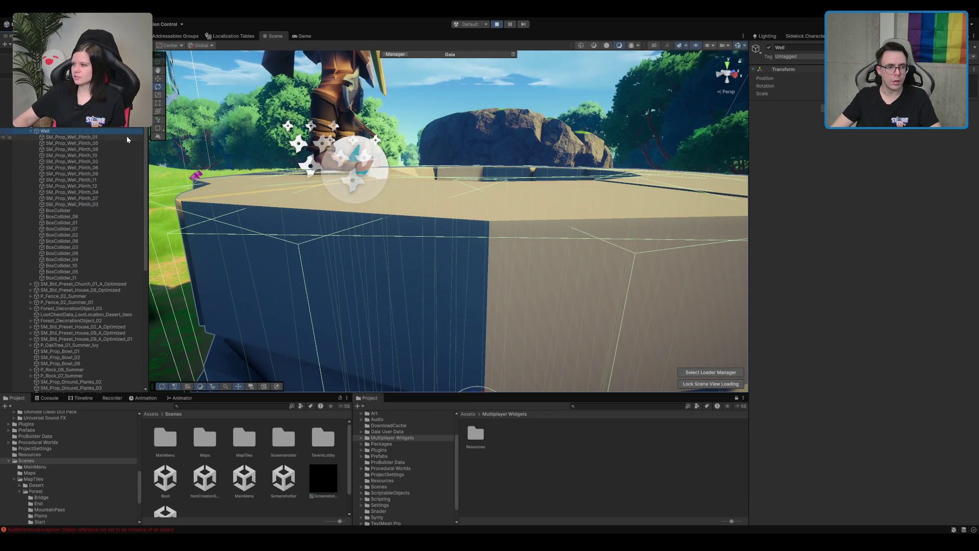
key("f")
scroll(515, 187, "up", 3)
mouse_move(514, 186)
left_mouse_down()
mouse_move(418, 256)
mouse_move(461, 240)
left_mouse_up()
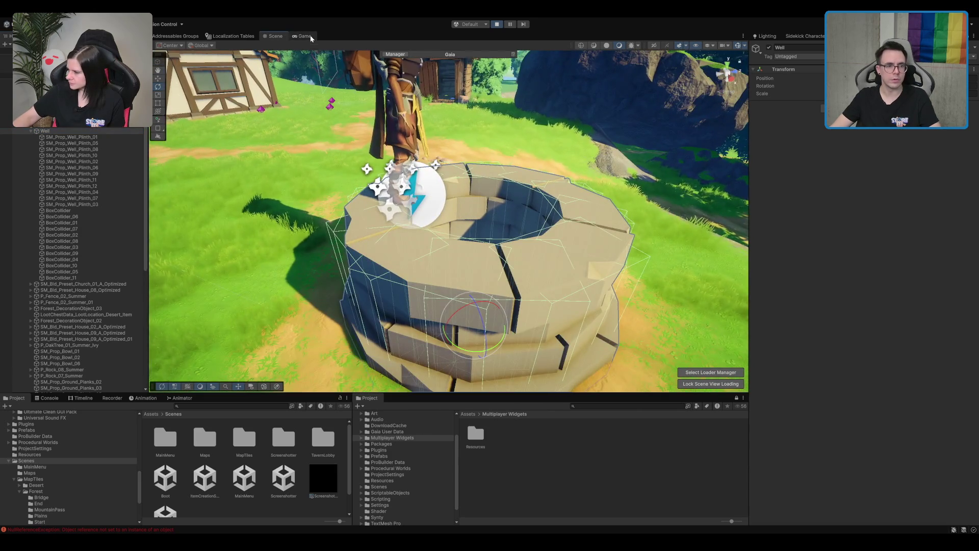
left_click(311, 39)
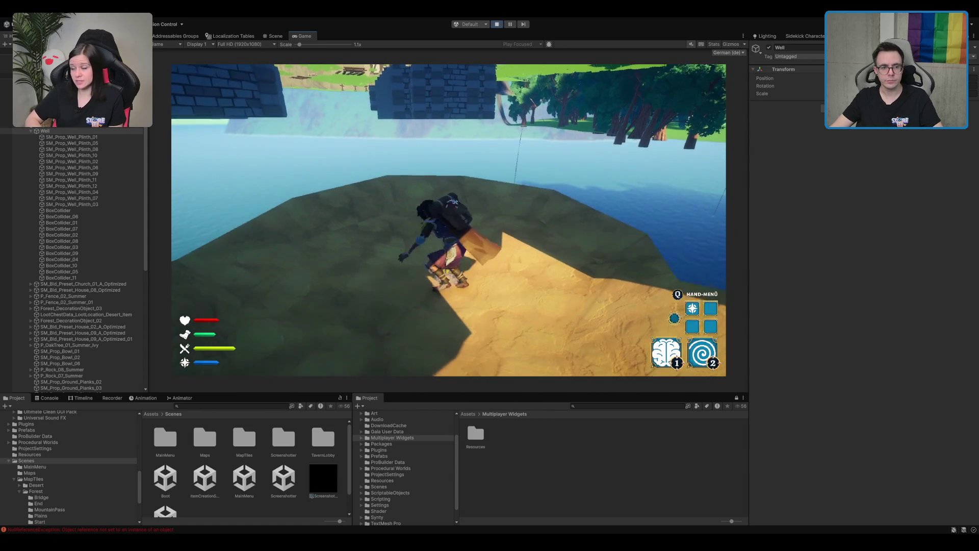
- Walk and jump the character over the hill, the sandy ridge and toward the cliff opening, then stop play mode
key("w")
key("w")
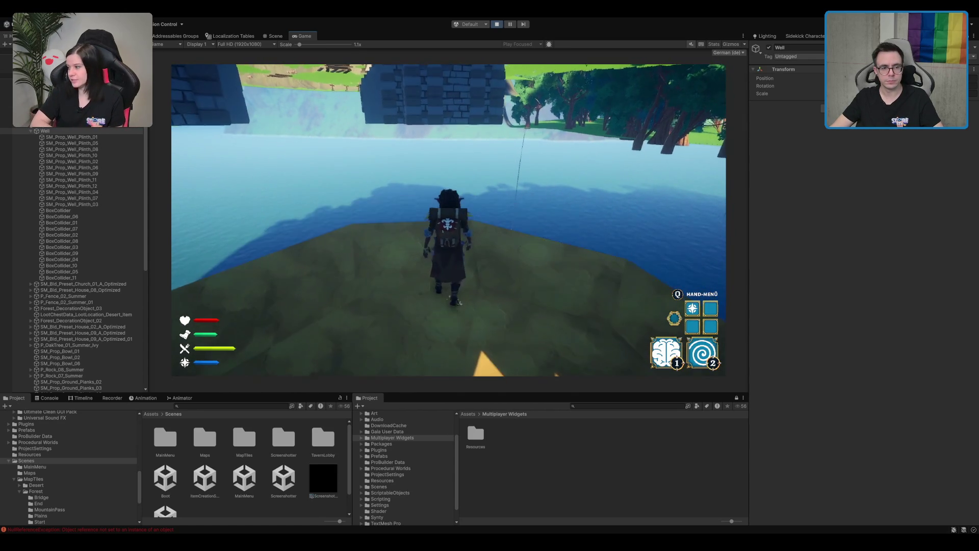
key("w")
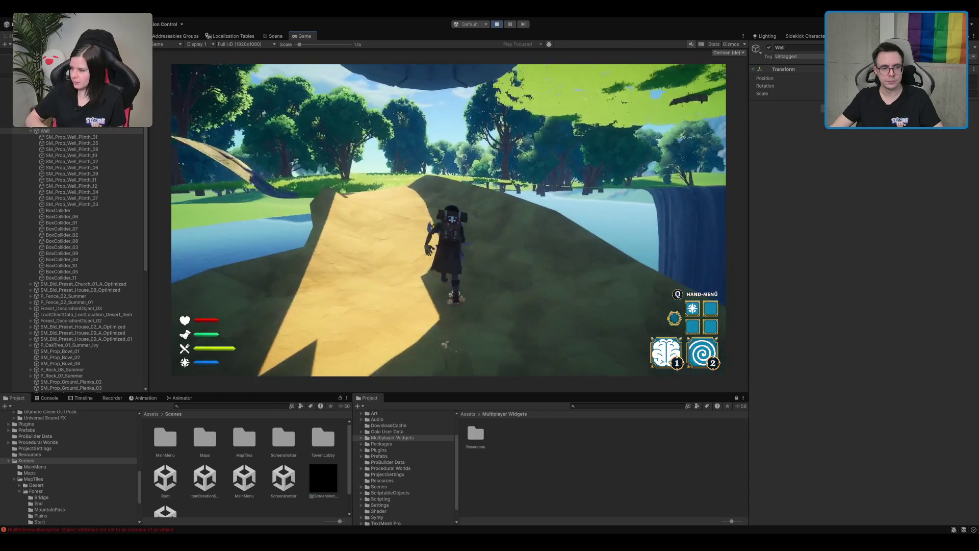
key("space")
key("w")
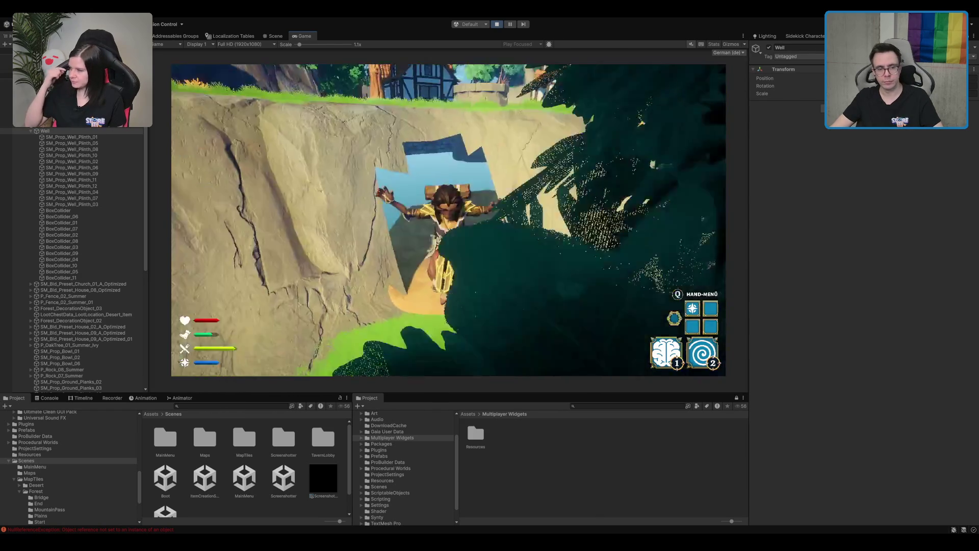
key("w")
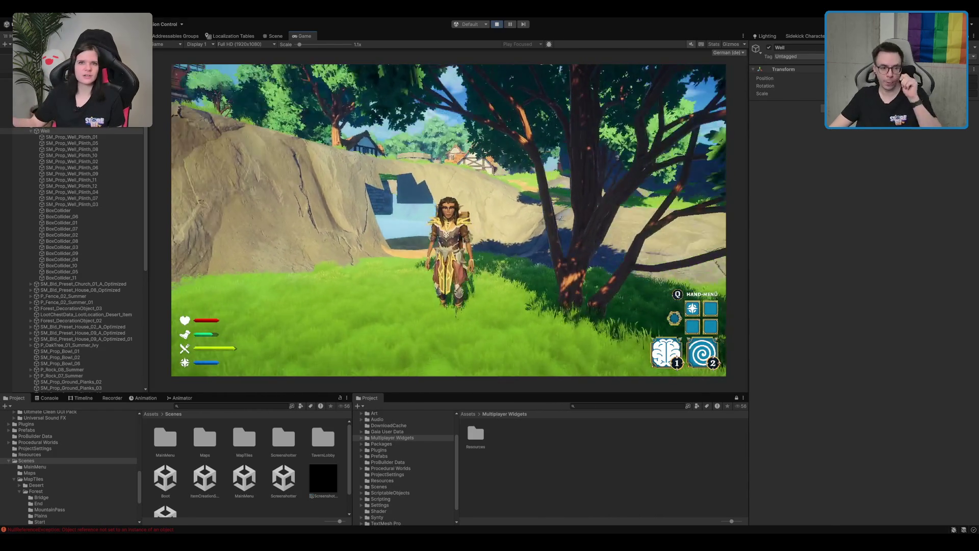
key("w")
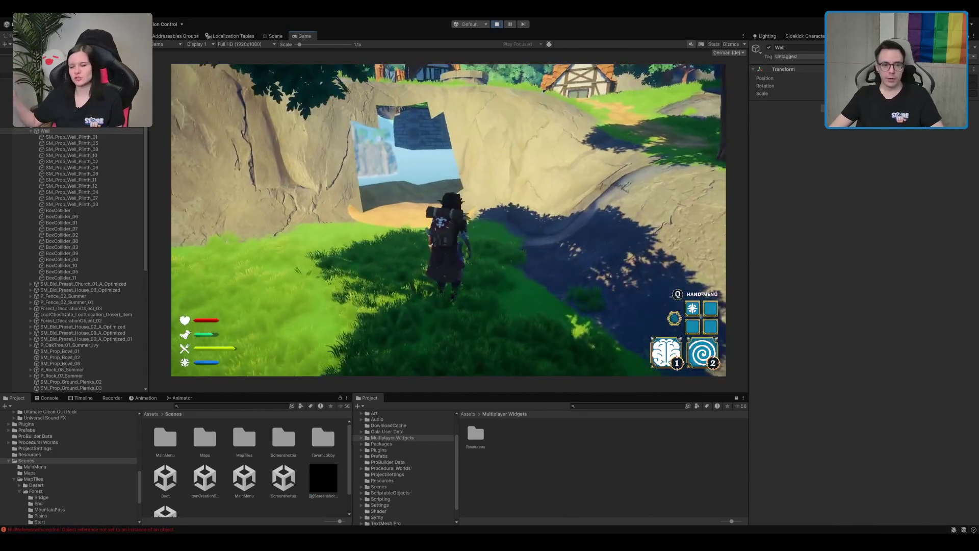
key("ctrl+p")
mouse_move(449, 267)
left_mouse_down()
mouse_move(536, 247)
mouse_move(399, 234)
mouse_move(485, 164)
mouse_move(466, 160)
mouse_move(430, 210)
mouse_move(564, 212)
mouse_move(510, 243)
mouse_move(586, 197)
mouse_move(485, 219)
mouse_move(566, 157)
mouse_move(429, 151)
mouse_move(430, 137)
mouse_move(439, 170)
mouse_move(684, 179)
mouse_move(563, 154)
mouse_move(448, 164)
mouse_move(460, 180)
mouse_move(526, 172)
mouse_move(434, 182)
mouse_move(506, 173)
left_mouse_up()
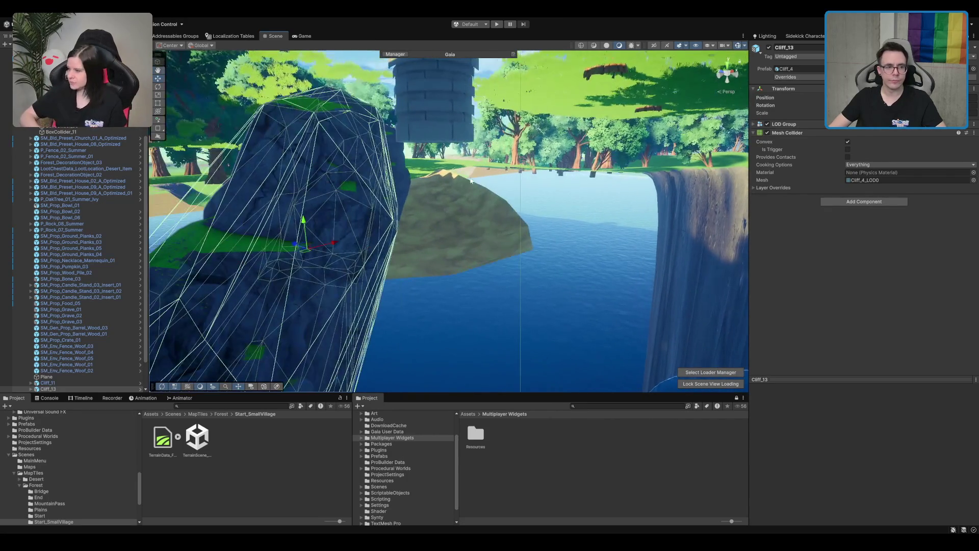
- Rotate Cliff_13 to a new angle
mouse_move(315, 234)
left_mouse_down()
mouse_move(388, 239)
mouse_move(273, 204)
mouse_move(661, 220)
mouse_move(679, 230)
left_mouse_up()
key("w")
scroll(429, 205, "down", 2)
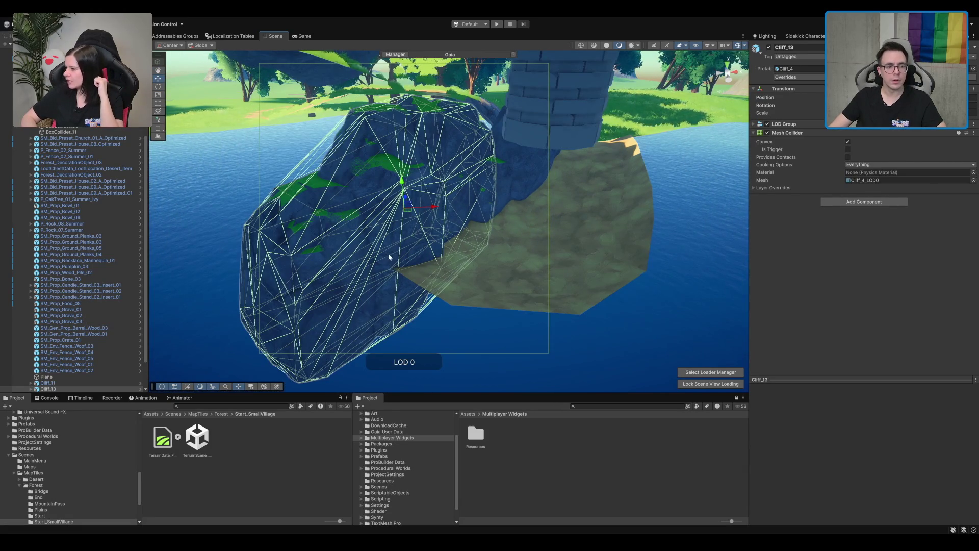
- Duplicate the cliff as Cliff_14, rotate it and shift it sideways into place
key("ctrl+d")
key("f")
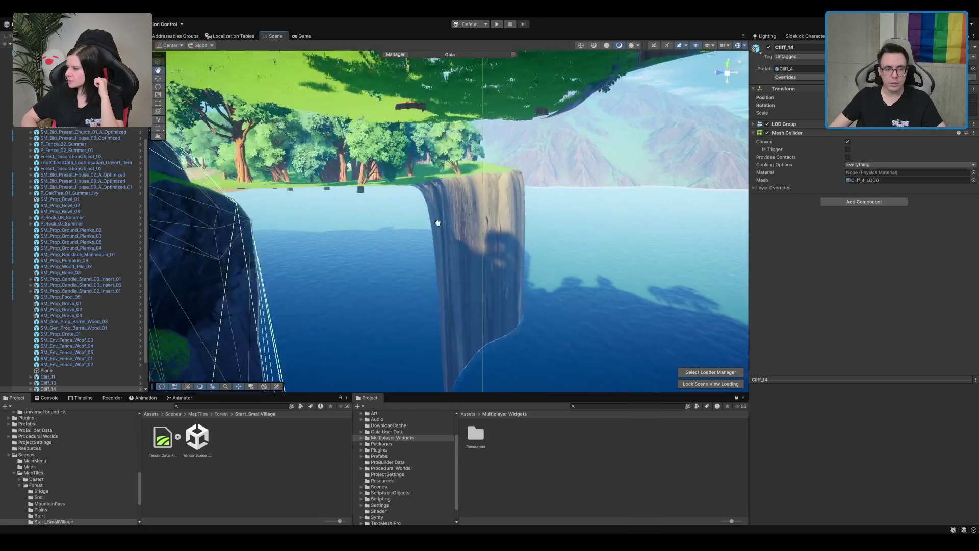
scroll(379, 237, "down", 5)
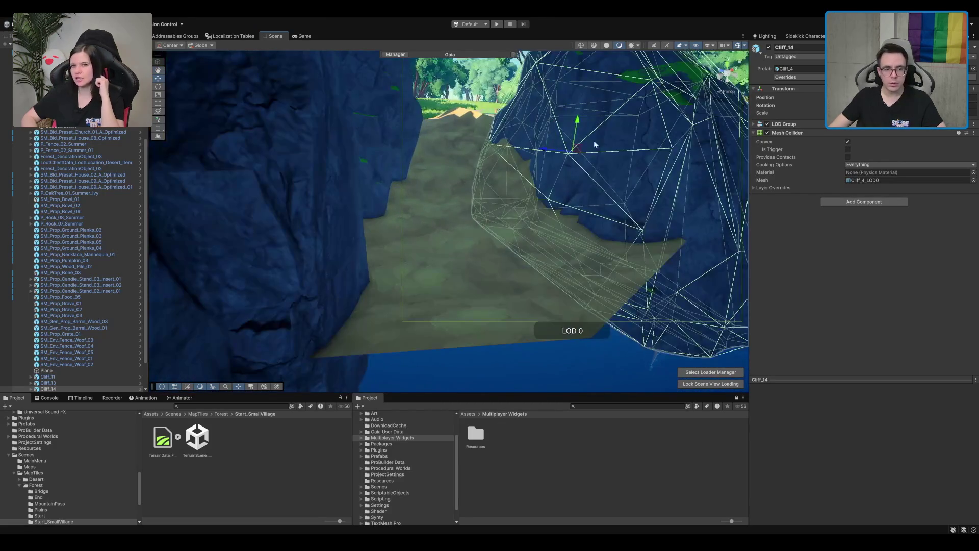
mouse_move(567, 127)
left_mouse_down()
mouse_move(562, 137)
mouse_move(575, 127)
left_mouse_up()
key("w")
key("f")
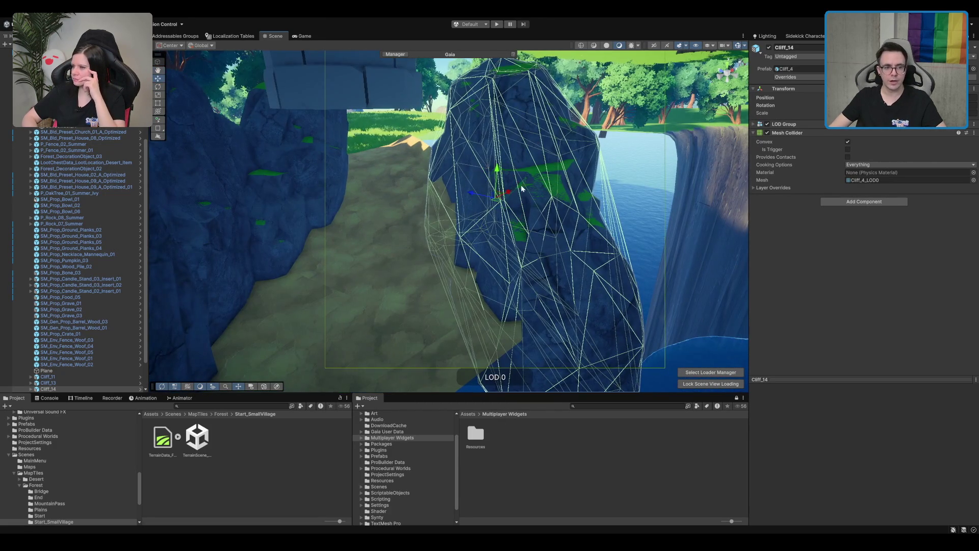
mouse_move(491, 203)
left_mouse_down()
mouse_move(612, 193)
mouse_move(499, 198)
mouse_move(497, 209)
mouse_move(439, 163)
mouse_move(471, 206)
mouse_move(459, 207)
mouse_move(437, 250)
mouse_move(472, 216)
left_mouse_up()
- Duplicate the cliff again as Cliff_15, look down on it, and select the terrain
key("ctrl+d")
key("f")
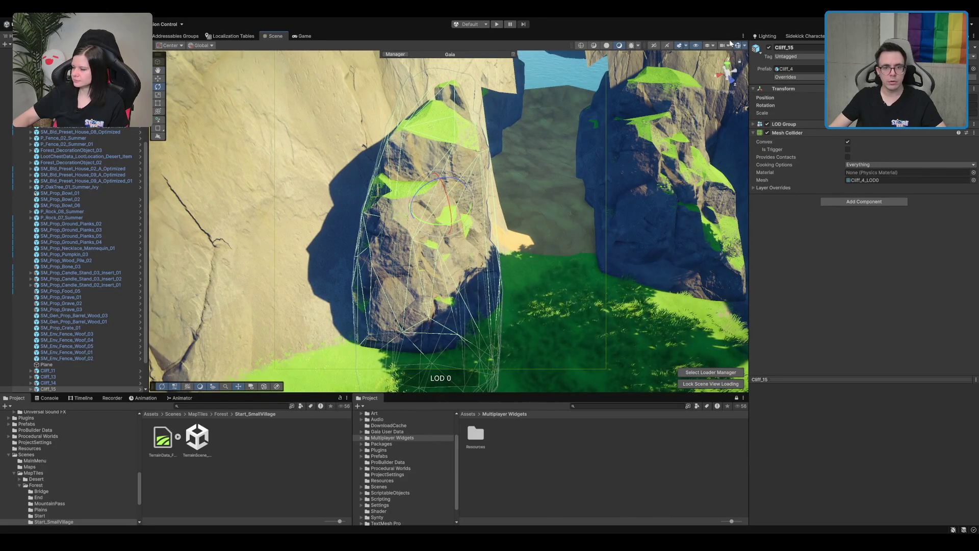
mouse_move(613, 131)
left_mouse_down()
mouse_move(524, 172)
mouse_move(459, 222)
mouse_move(482, 219)
mouse_move(433, 225)
mouse_move(505, 149)
mouse_move(384, 280)
left_mouse_up()
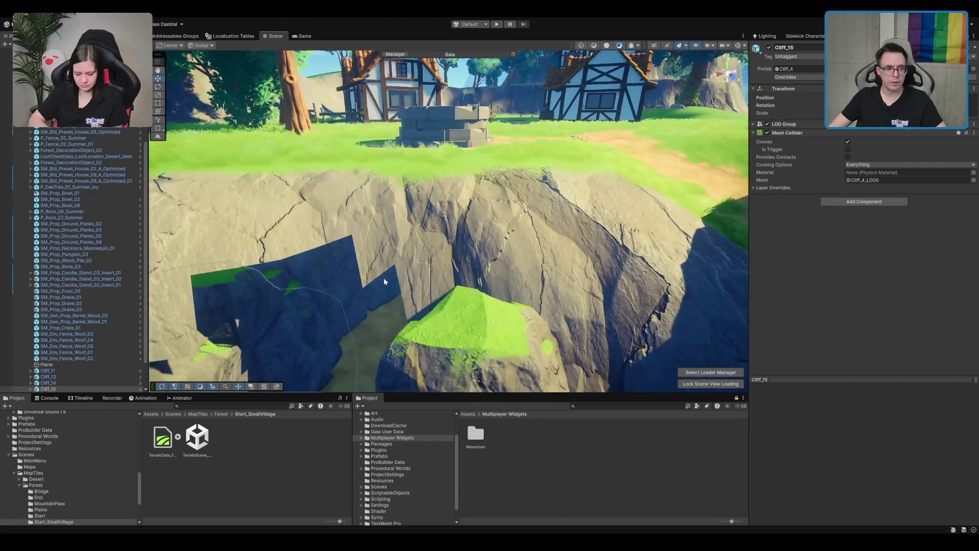
scroll(385, 281, "up", 5)
left_click(426, 227)
- Copy Cliff_14 as Cliff_16 and position it in the gap between the cliff rocks
key("f")
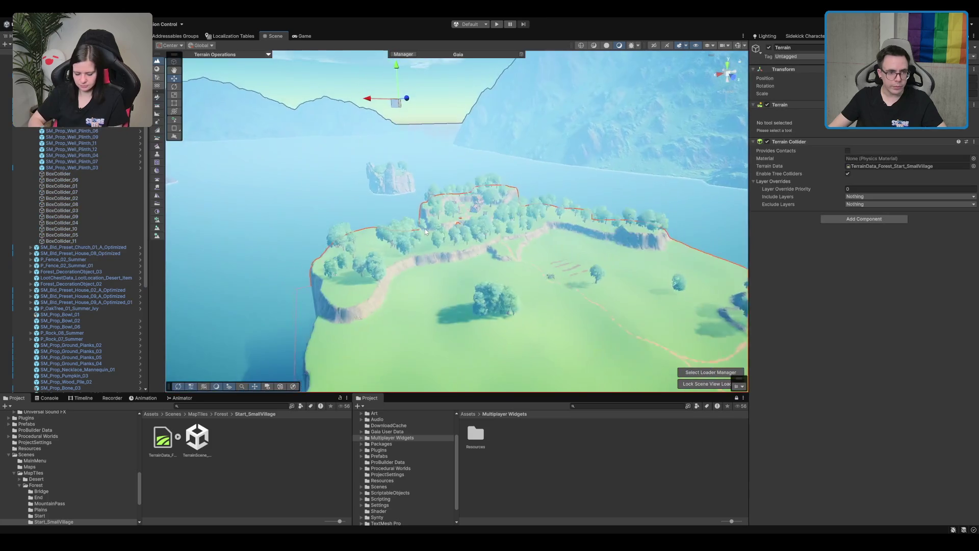
scroll(99, 204, "down", 3)
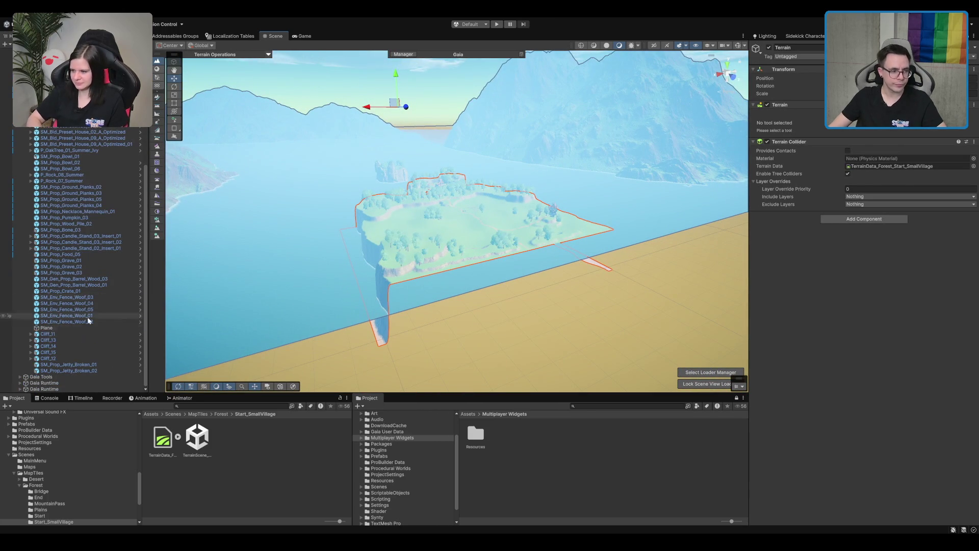
double_click(77, 141)
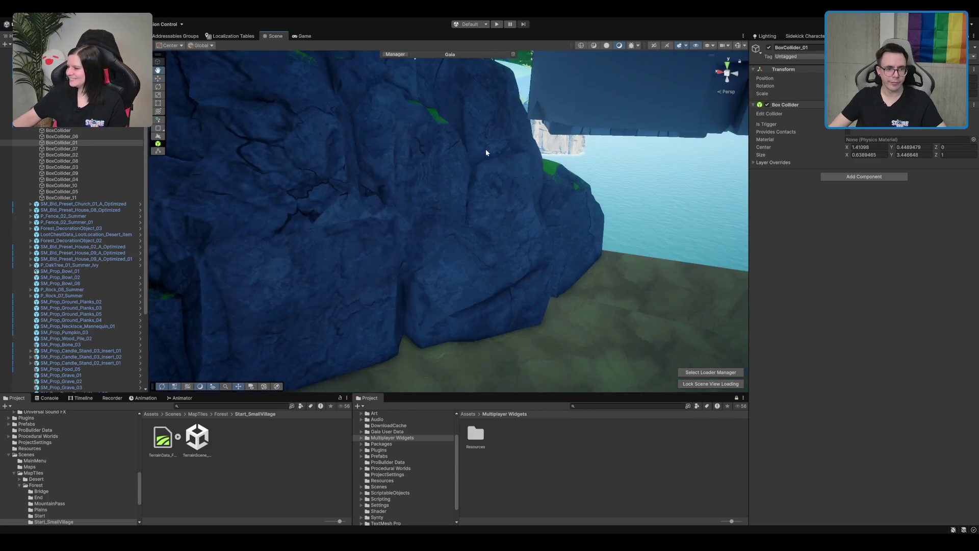
left_click(444, 212)
key("f")
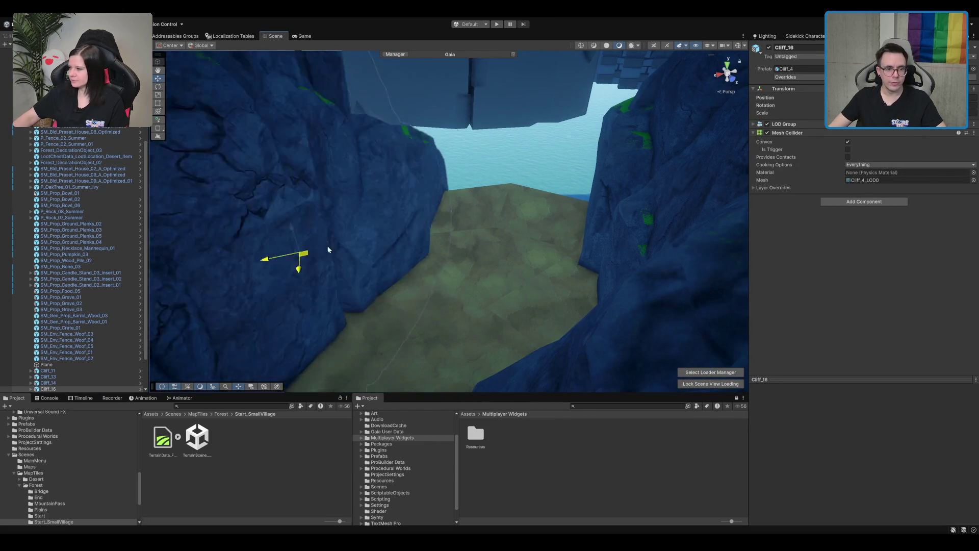
key("e")
mouse_move(508, 190)
left_mouse_down()
mouse_move(492, 168)
mouse_move(371, 138)
left_mouse_up()
key("f")
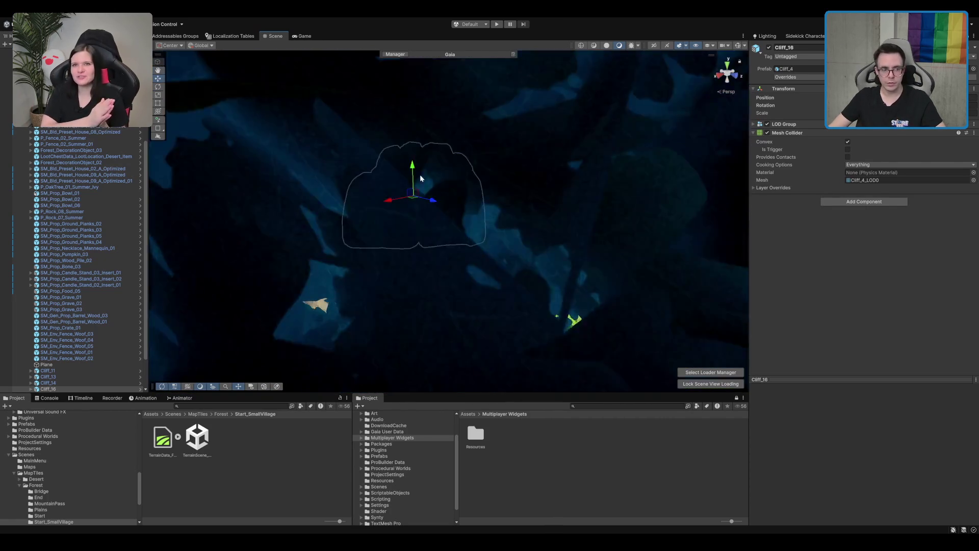
mouse_move(420, 179)
left_mouse_down()
mouse_move(430, 219)
mouse_move(399, 204)
mouse_move(341, 218)
left_mouse_up()
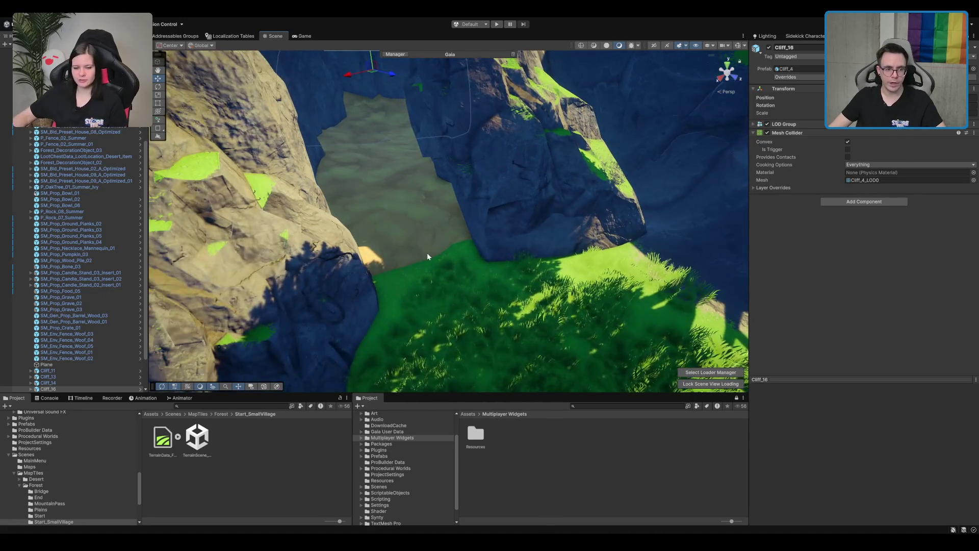
left_click(428, 253)
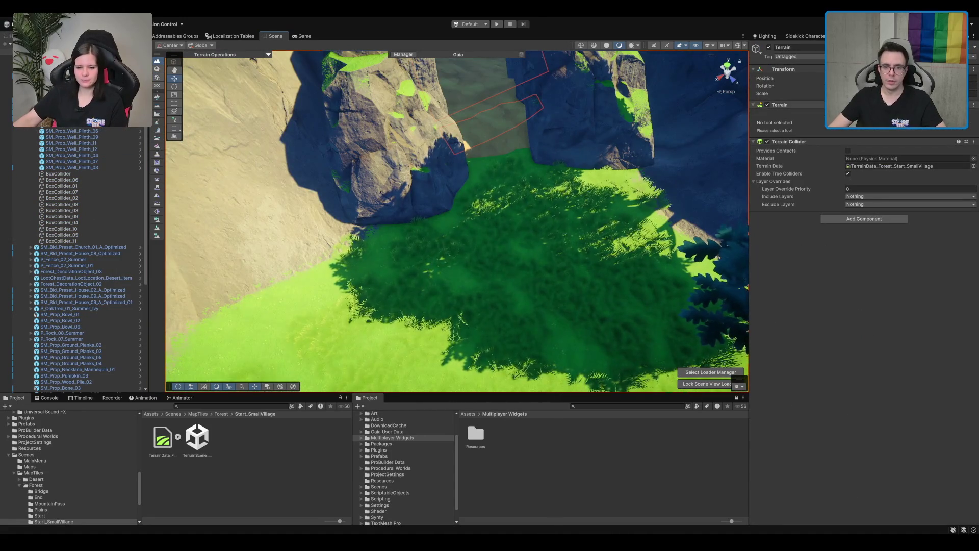
left_click(157, 78)
- Paint a ME_Mud_Terrain_Layer mud patch over the grass in front of the cliffs
left_click(157, 60)
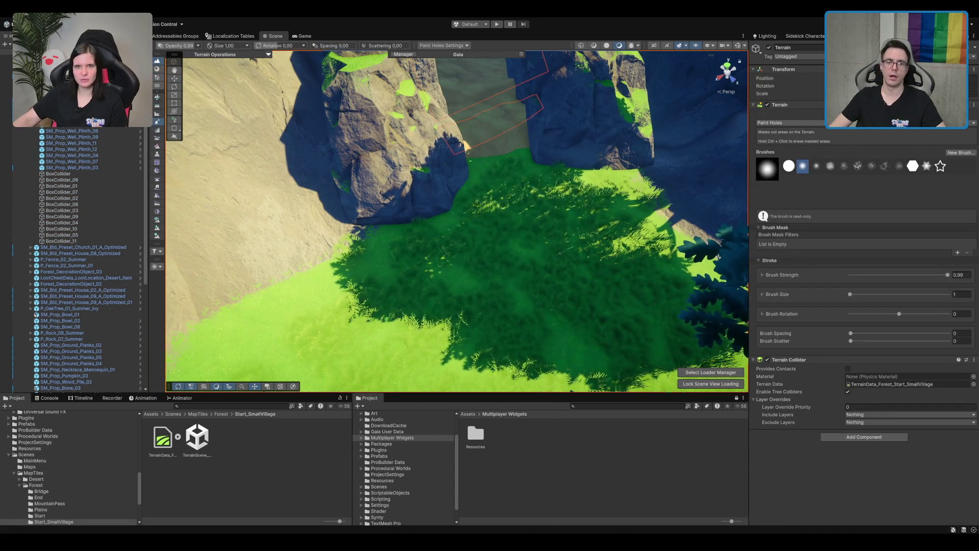
left_click(157, 97)
scroll(456, 237, "up", 3)
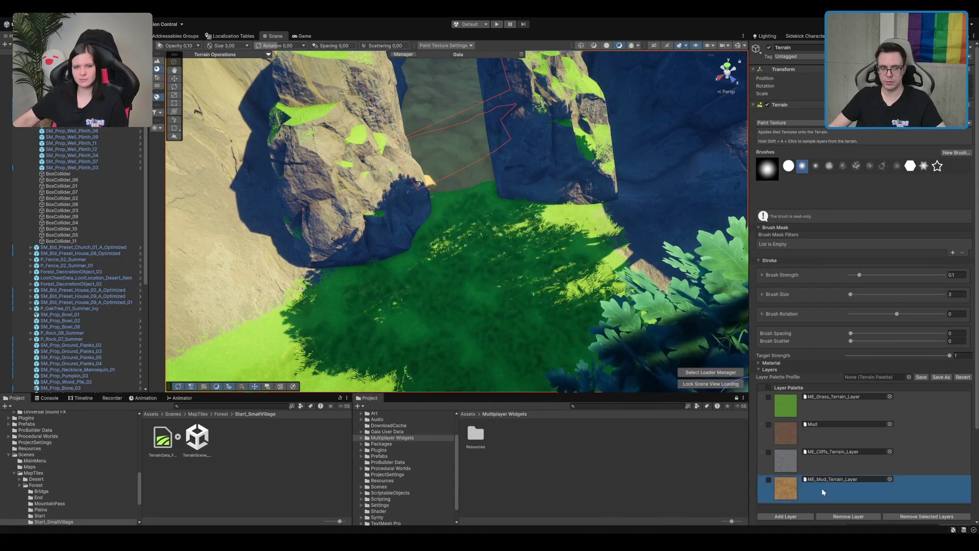
mouse_move(450, 230)
left_mouse_down()
mouse_move(448, 246)
mouse_move(415, 186)
mouse_move(485, 192)
mouse_move(443, 192)
mouse_move(427, 238)
mouse_move(361, 255)
mouse_move(579, 214)
mouse_move(431, 291)
mouse_move(495, 332)
mouse_move(505, 258)
mouse_move(487, 248)
left_mouse_up()
- Switch the terrain to Paint Details, then return to the Move tool and select Cliff_12
left_click(862, 113)
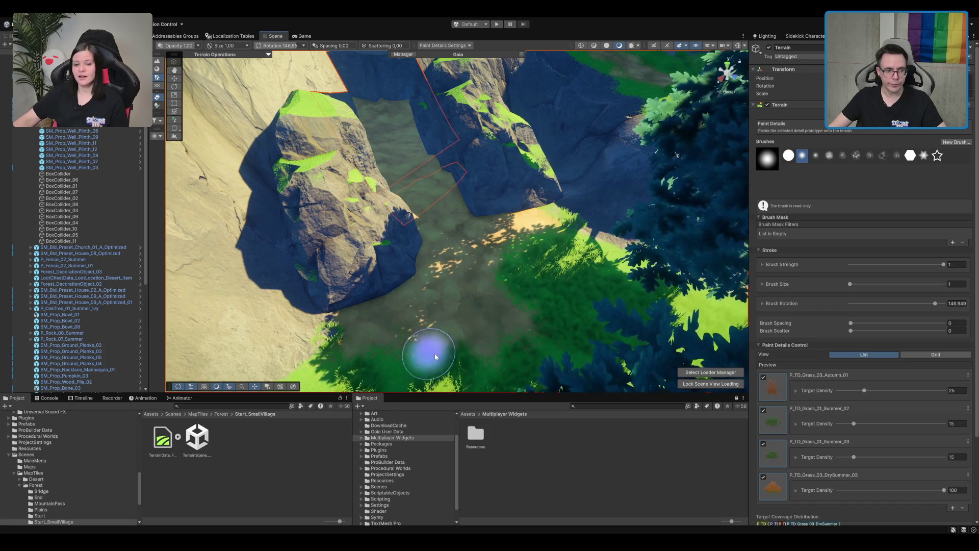
mouse_move(448, 332)
left_mouse_down()
mouse_move(503, 306)
mouse_move(542, 227)
mouse_move(426, 277)
mouse_move(553, 160)
mouse_move(525, 212)
mouse_move(546, 203)
mouse_move(520, 213)
mouse_move(383, 201)
mouse_move(551, 109)
left_mouse_up()
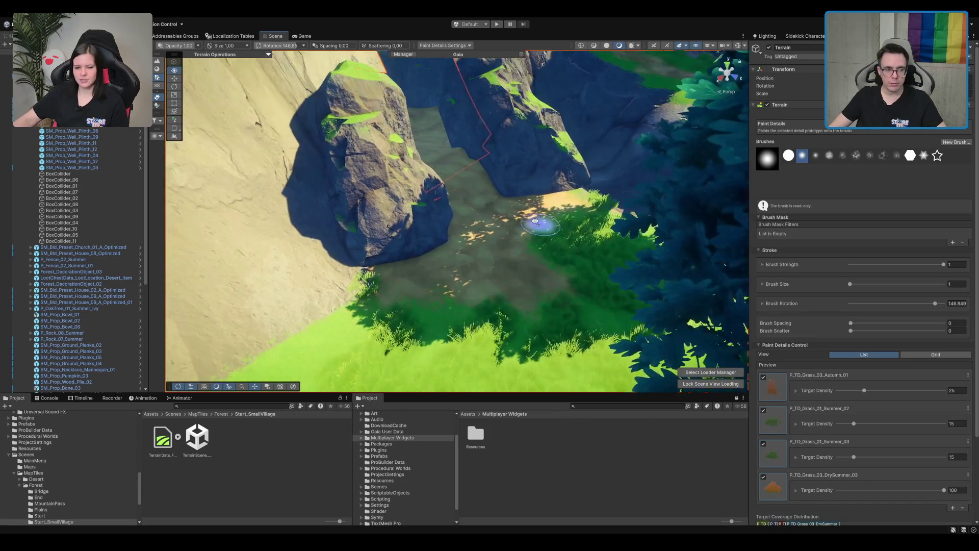
key("w")
left_click(556, 105)
- Inspect Cliff_12's faces up close, then pull back to see it beside the well and houses
key("f")
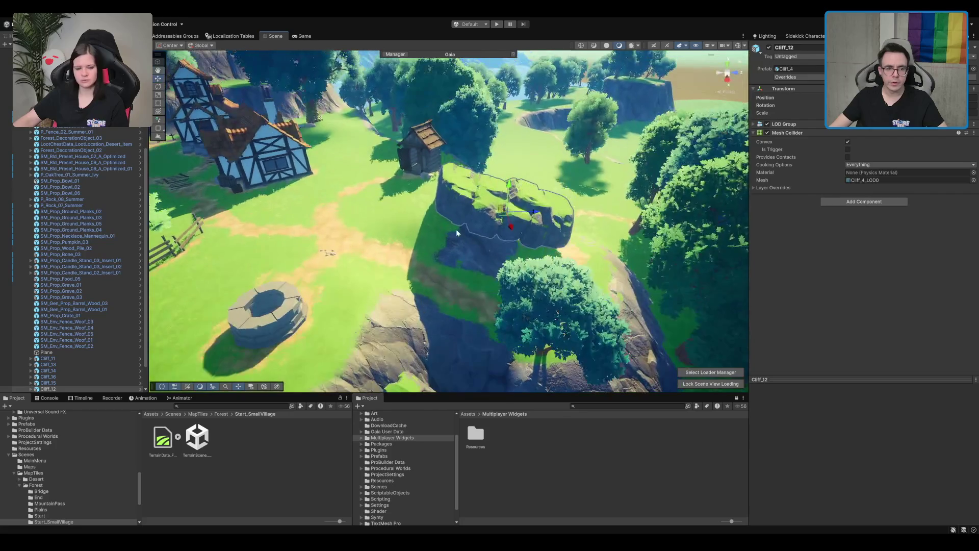
mouse_move(509, 217)
left_mouse_down()
mouse_move(427, 259)
mouse_move(460, 234)
mouse_move(452, 187)
mouse_move(546, 178)
mouse_move(522, 177)
left_mouse_up()
mouse_move(556, 104)
left_mouse_down()
mouse_move(528, 204)
mouse_move(520, 194)
mouse_move(556, 199)
mouse_move(488, 218)
mouse_move(490, 204)
mouse_move(540, 251)
mouse_move(500, 237)
mouse_move(497, 255)
mouse_move(502, 213)
left_mouse_up()
key("w")
scroll(494, 216, "up", 2)
key("w")
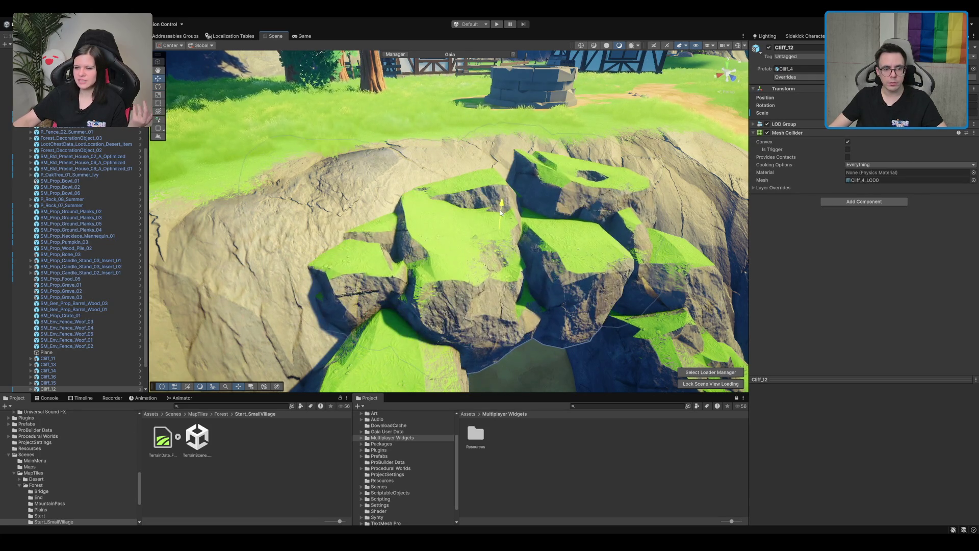
scroll(500, 213, "up", 5)
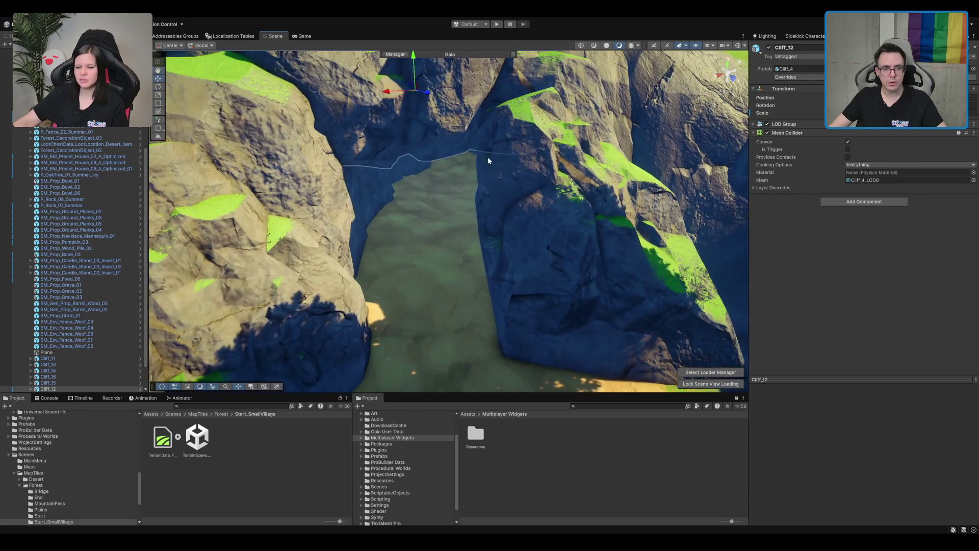
scroll(489, 145, "down", 5)
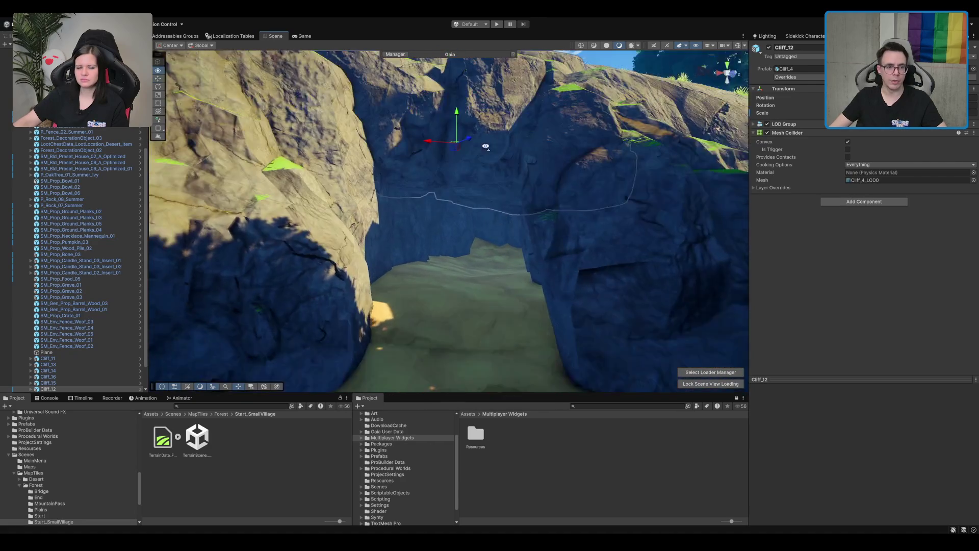
scroll(478, 172, "down", 5)
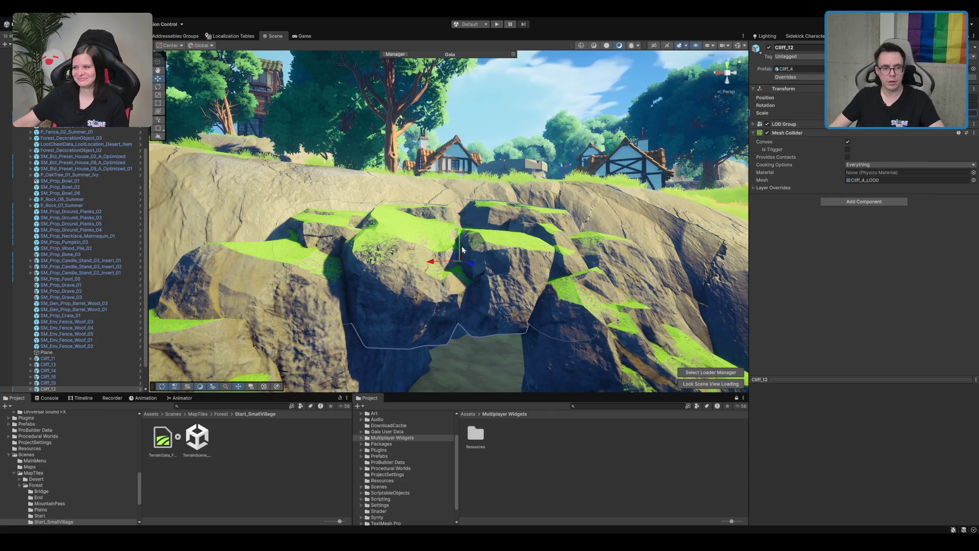
- Raise Cliff_12 slightly higher and zoom around its cliff face
mouse_move(462, 251)
left_mouse_down()
mouse_move(472, 72)
mouse_move(465, 220)
left_mouse_up()
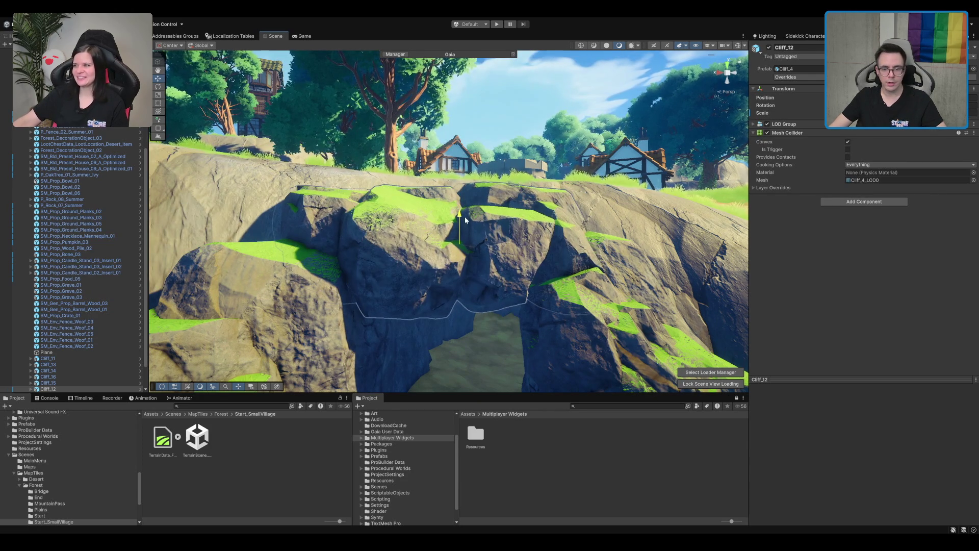
scroll(464, 235, "down", 5)
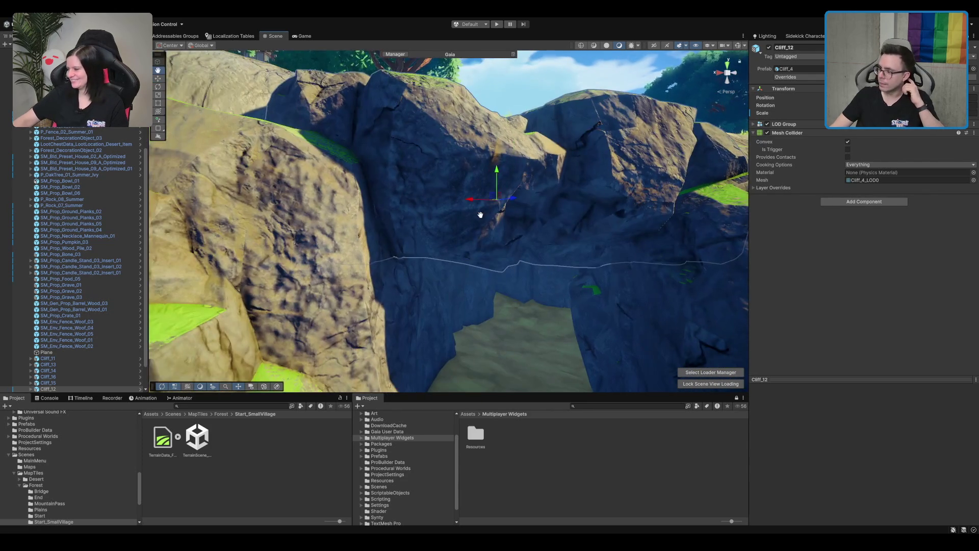
scroll(480, 215, "down", 2)
left_click_drag(482, 213, 479, 209)
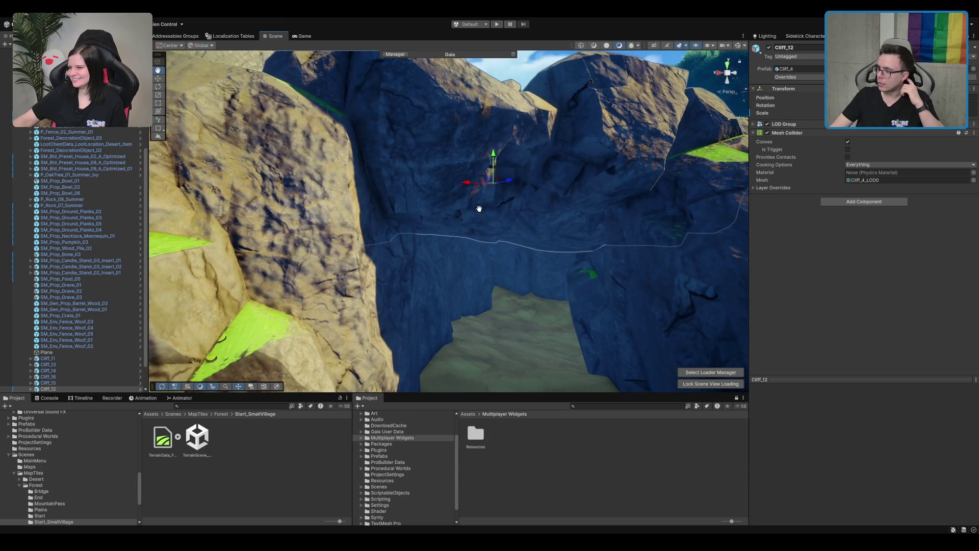
scroll(518, 197, "down", 5)
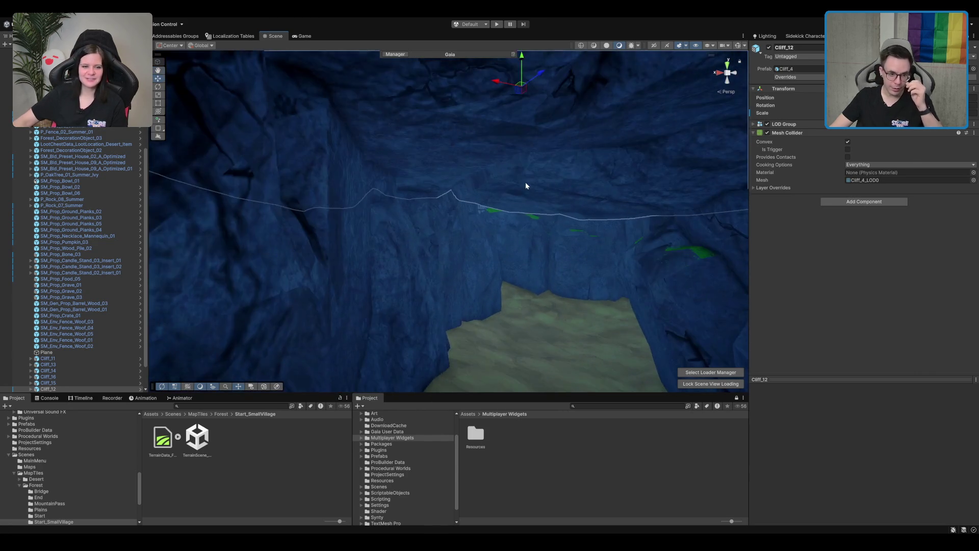
scroll(526, 184, "up", 6)
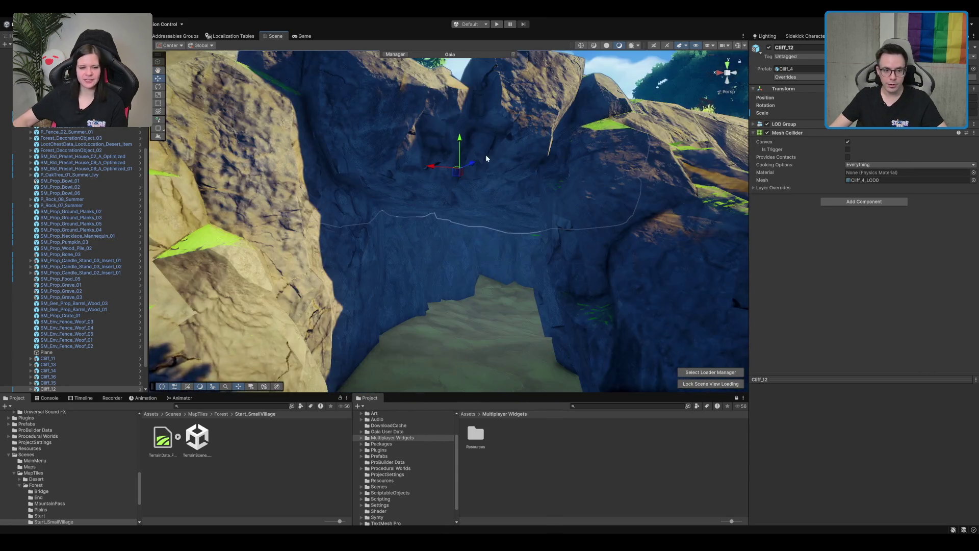
scroll(486, 154, "up", 10)
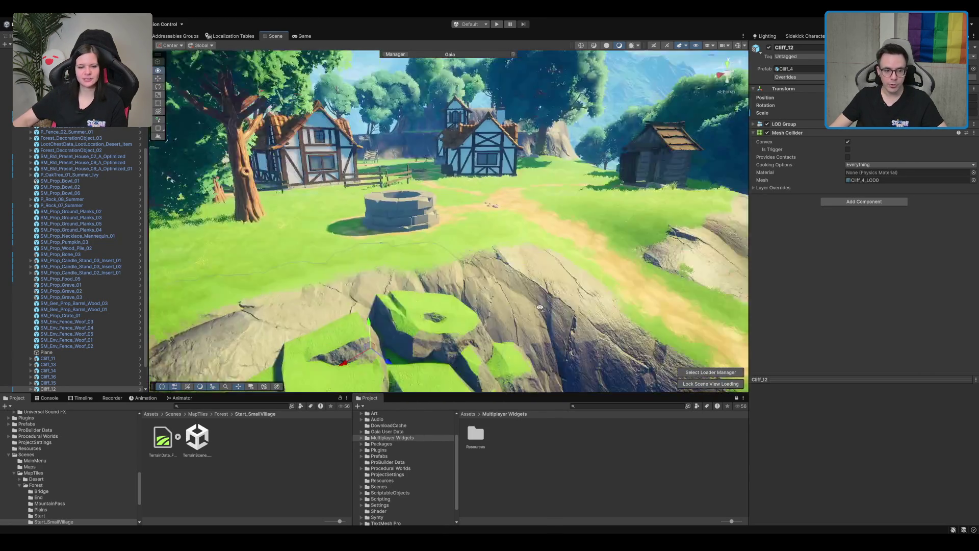
- From a top-down view of the well, turn the cliff around its Y axis and duplicate it as Cliff_17
scroll(442, 260, "down", 5)
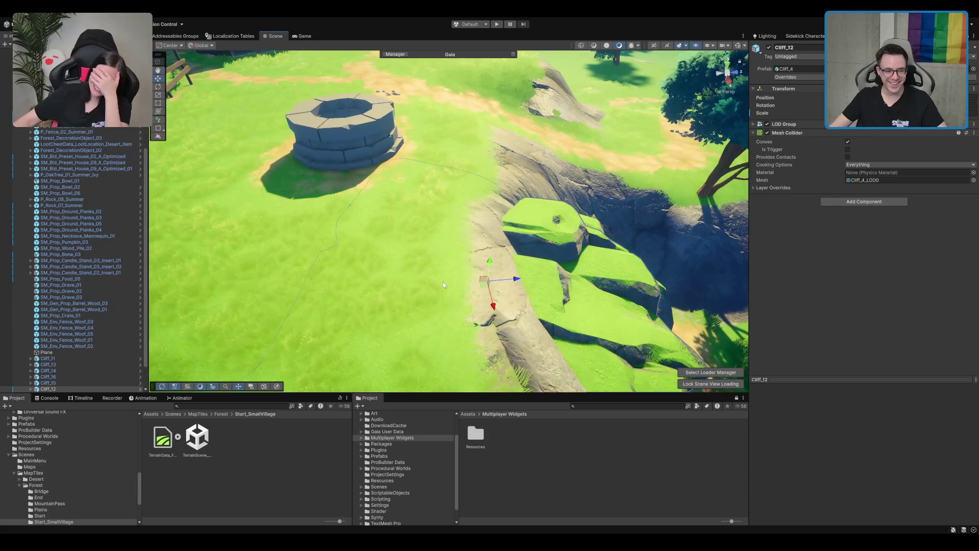
mouse_move(428, 233)
left_mouse_down()
mouse_move(625, 335)
mouse_move(466, 195)
mouse_move(534, 226)
left_mouse_up()
scroll(534, 227, "down", 5)
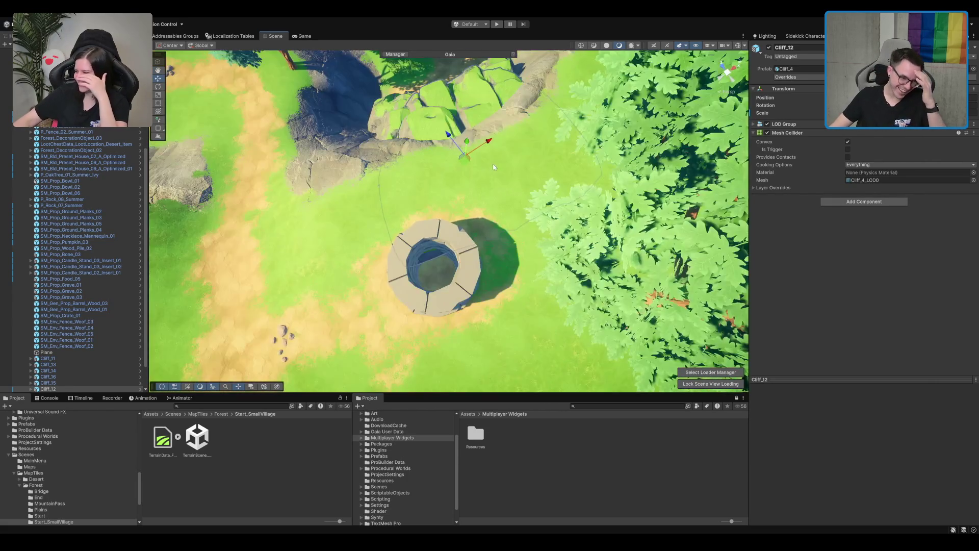
scroll(493, 166, "up", 3)
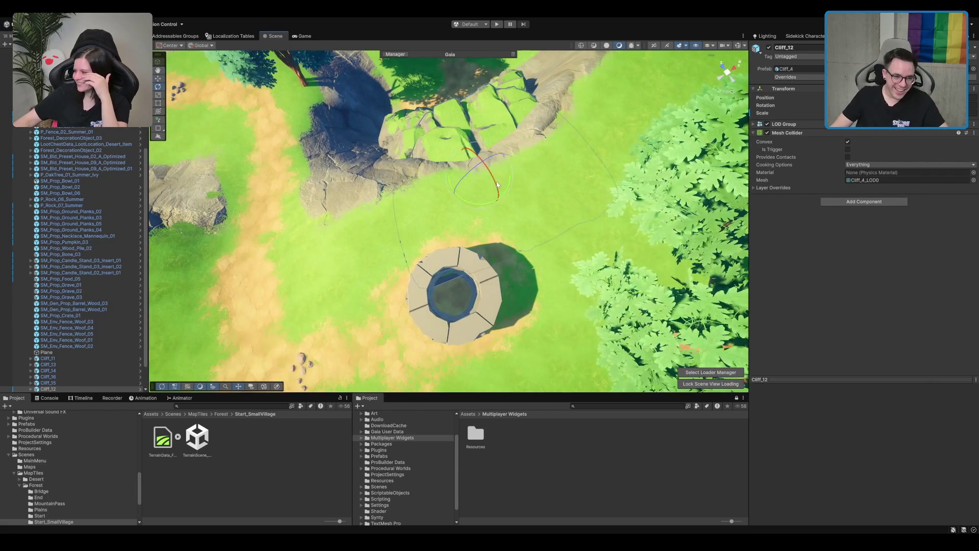
mouse_move(500, 194)
left_mouse_down()
mouse_move(492, 210)
mouse_move(515, 202)
mouse_move(460, 206)
mouse_move(459, 217)
left_mouse_up()
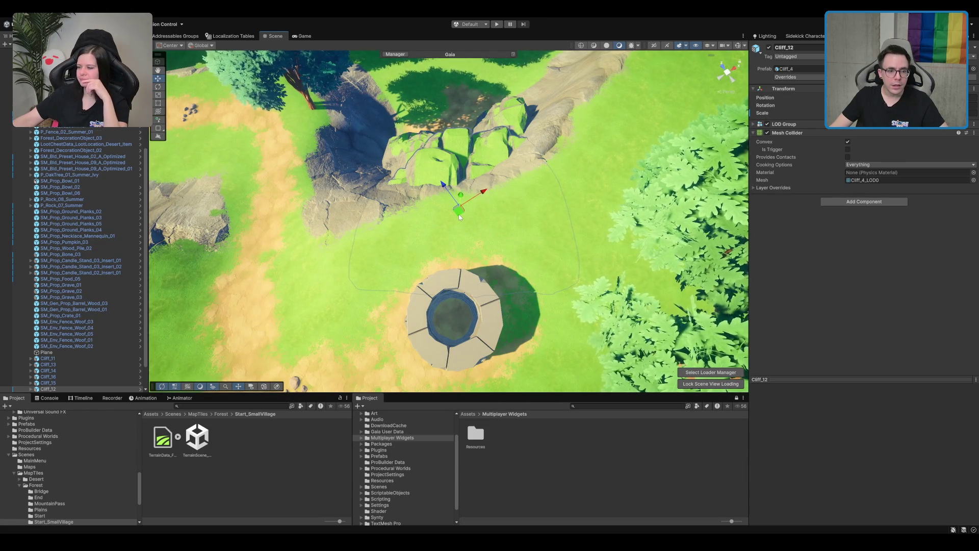
key("ctrl+d")
scroll(461, 315, "up", 8)
mouse_move(461, 316)
left_mouse_down()
mouse_move(482, 149)
mouse_move(524, 111)
mouse_move(519, 152)
mouse_move(497, 179)
mouse_move(292, 320)
mouse_move(345, 329)
mouse_move(355, 279)
left_mouse_up()
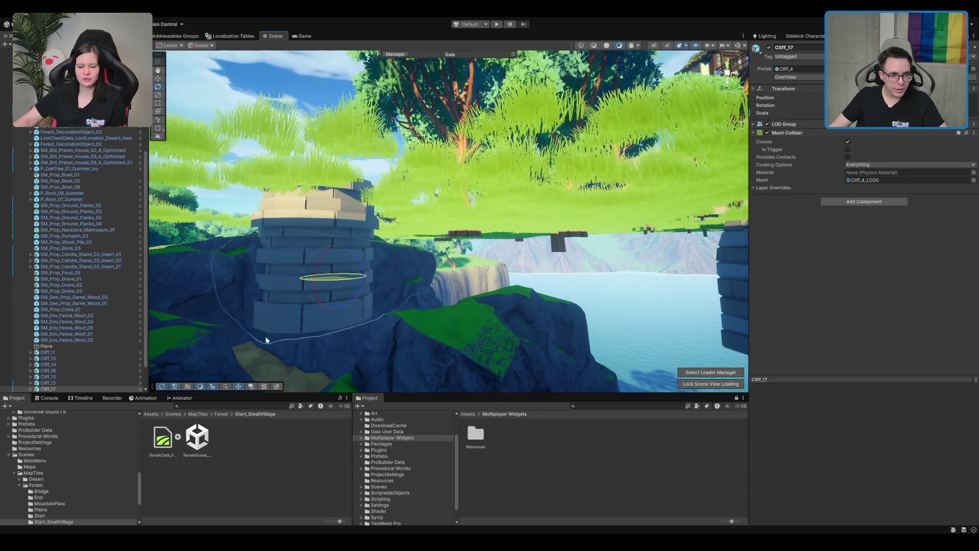
- Frame the selected cliff near the tower base and duplicate it as Cliff_18
key("w")
mouse_move(338, 277)
left_mouse_down()
mouse_move(517, 202)
mouse_move(443, 225)
mouse_move(486, 193)
mouse_move(504, 127)
left_mouse_up()
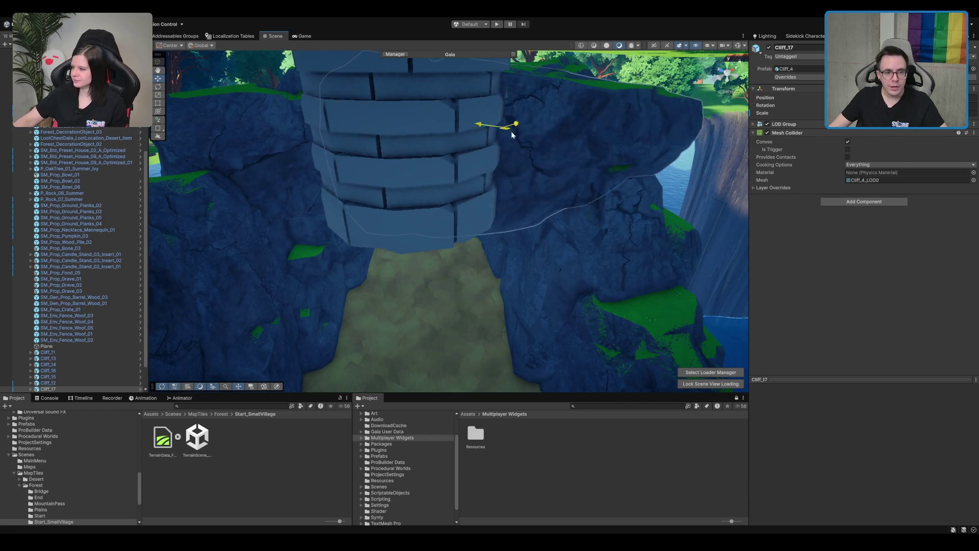
key("f")
mouse_move(494, 192)
left_mouse_down()
mouse_move(408, 189)
mouse_move(443, 171)
mouse_move(522, 180)
mouse_move(512, 185)
mouse_move(517, 176)
left_mouse_up()
scroll(517, 176, "up", 5)
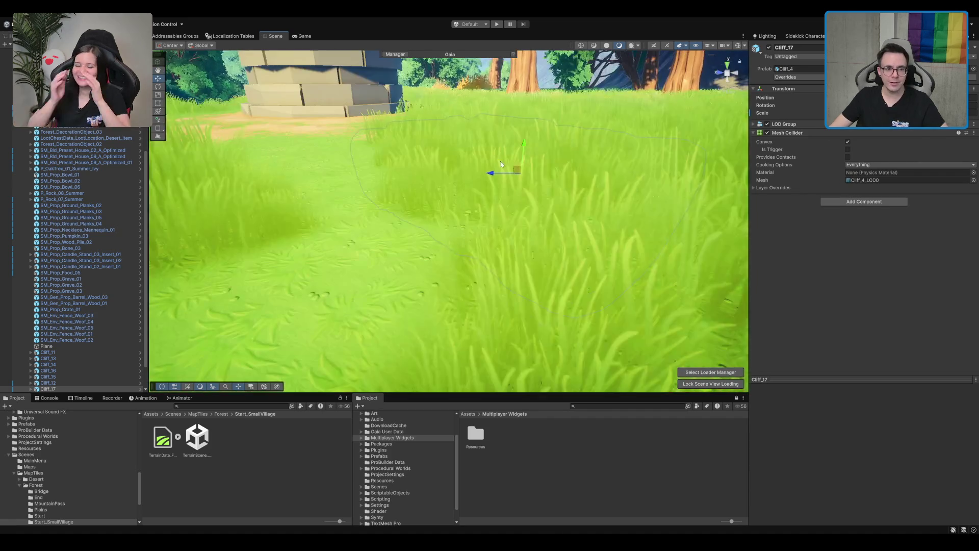
key("ctrl+d")
key("e")
key("w")
key("f")
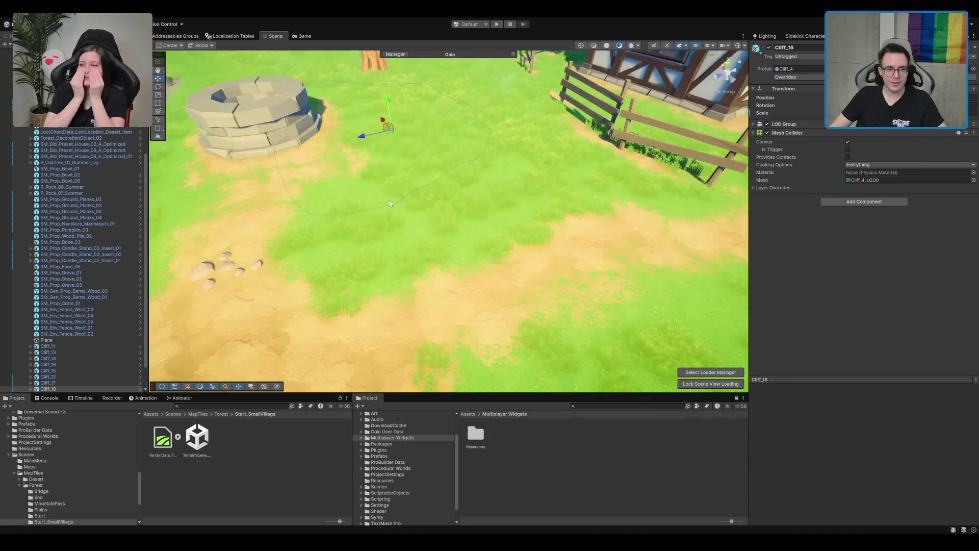
- Add Cliff_19 beside the well and rotate it around its vertical axis
left_click_drag(519, 178, 436, 223)
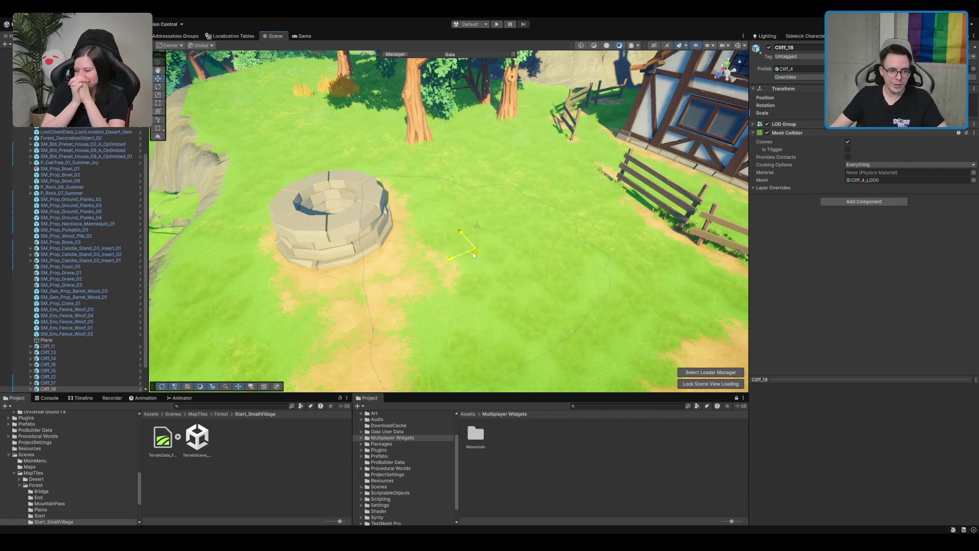
scroll(495, 255, "up", 5)
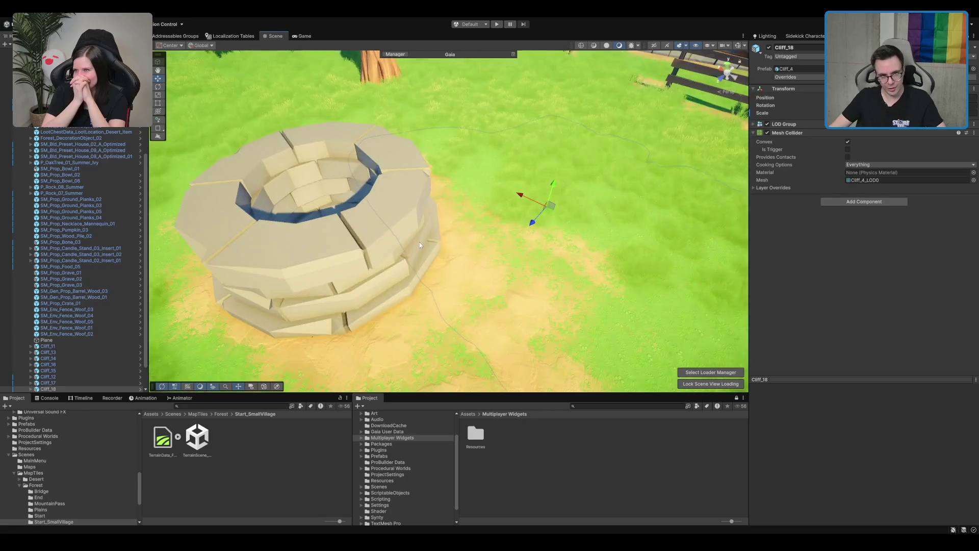
scroll(496, 266, "down", 5)
scroll(518, 215, "up", 2)
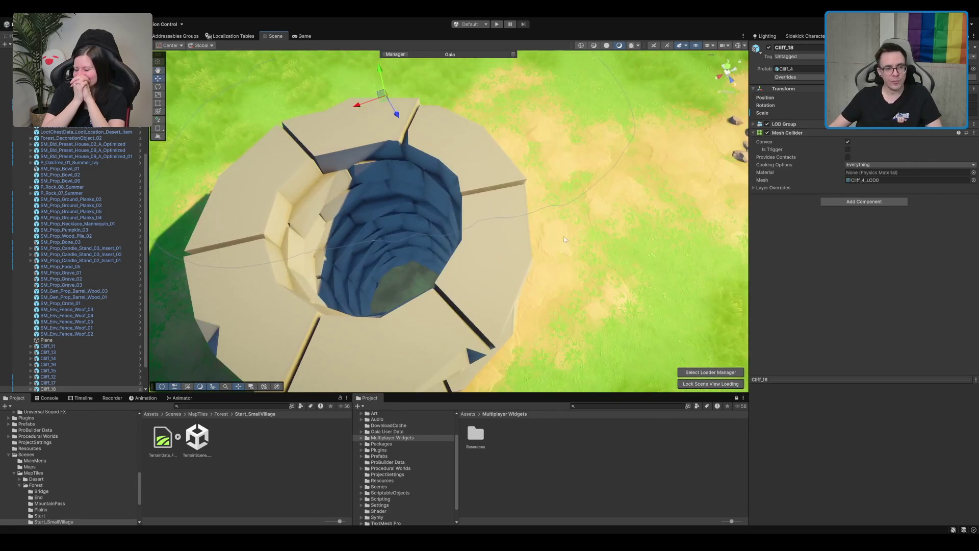
scroll(493, 110, "down", 3)
left_click_drag(499, 193, 421, 180)
scroll(484, 183, "down", 5)
key("w")
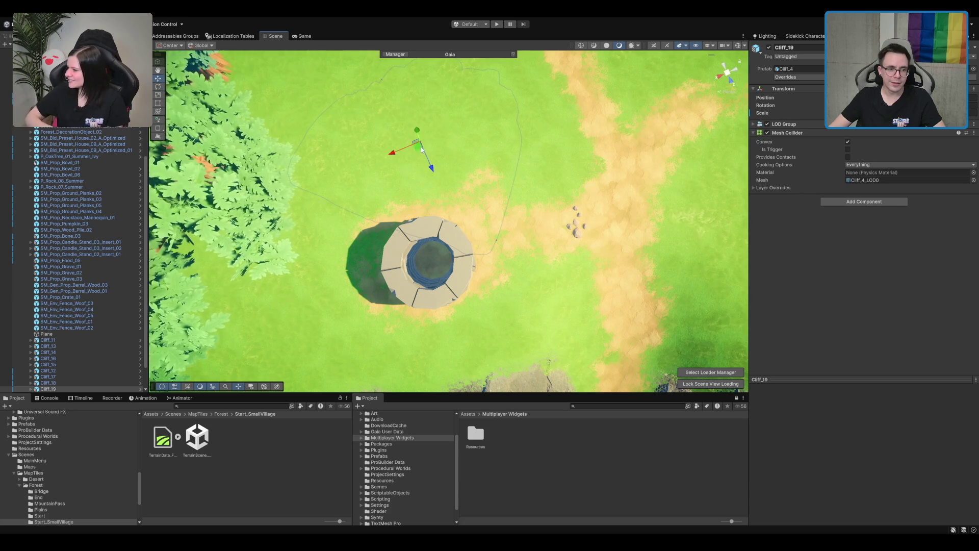
key("e")
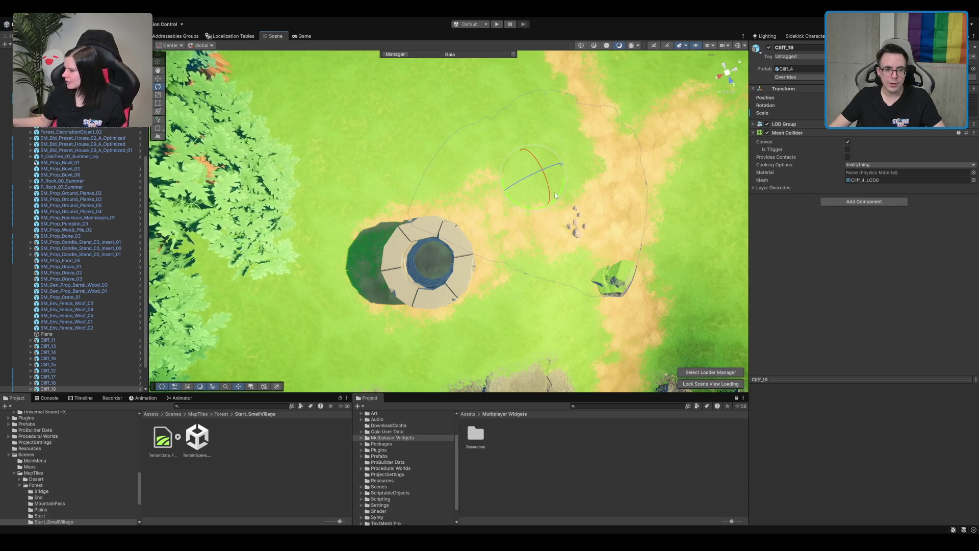
left_click_drag(555, 192, 538, 216)
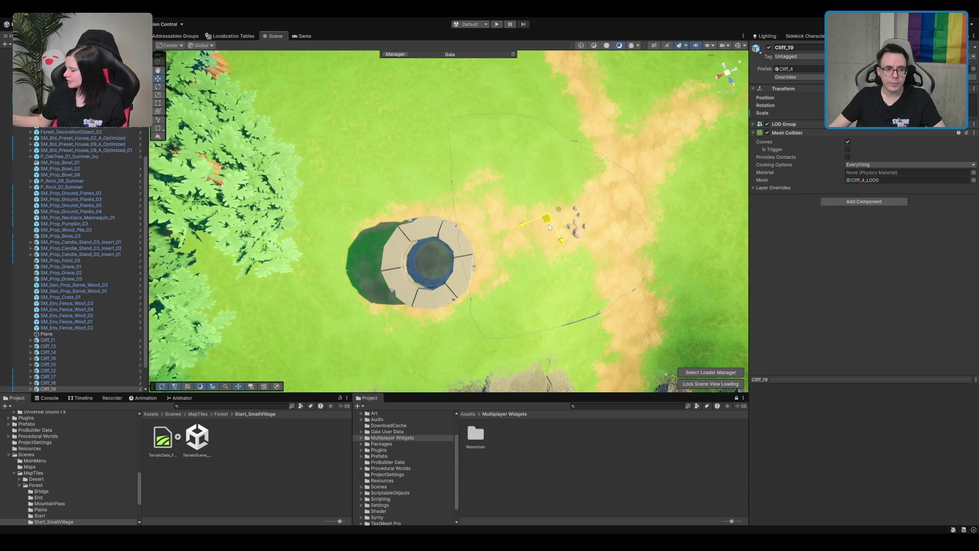
mouse_move(553, 216)
left_mouse_down()
mouse_move(507, 216)
mouse_move(535, 133)
mouse_move(538, 208)
mouse_move(546, 199)
mouse_move(524, 214)
mouse_move(525, 198)
left_mouse_up()
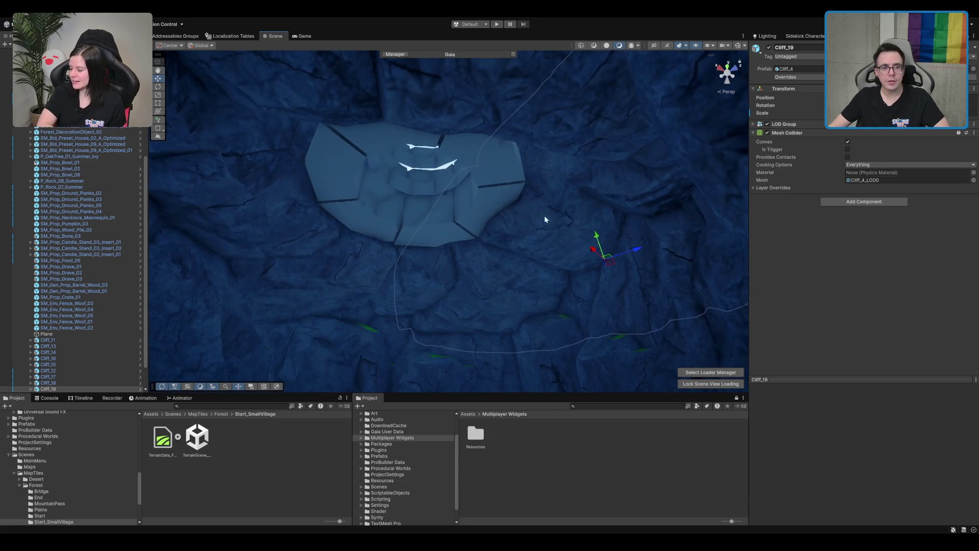
mouse_move(601, 235)
left_mouse_down()
mouse_move(535, 221)
mouse_move(500, 193)
mouse_move(529, 170)
mouse_move(546, 209)
mouse_move(572, 204)
mouse_move(514, 216)
mouse_move(411, 348)
mouse_move(421, 332)
left_mouse_up()
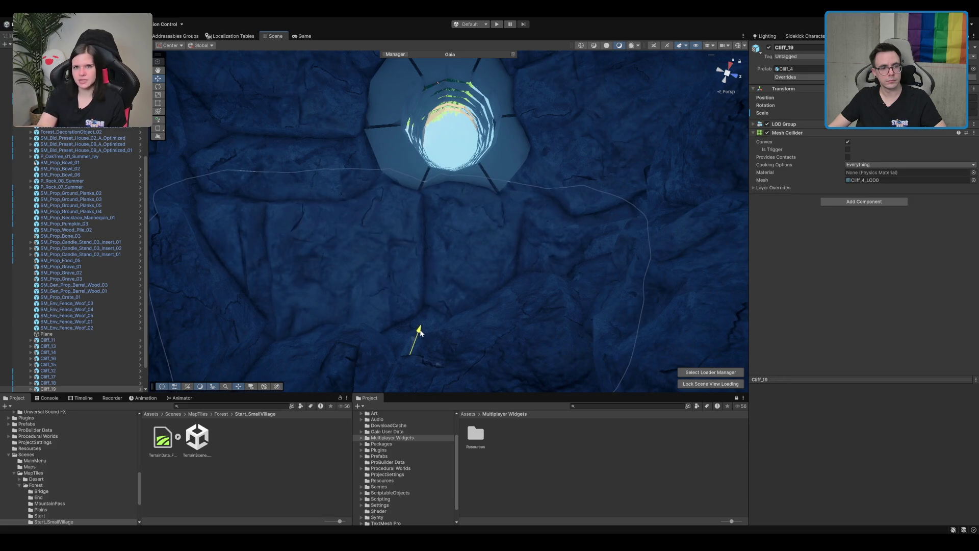
mouse_move(451, 253)
left_mouse_down()
mouse_move(415, 156)
mouse_move(485, 198)
mouse_move(288, 173)
mouse_move(265, 157)
mouse_move(291, 171)
left_mouse_up()
- Rotate Cliff_17, then deselect it and select the terrain for grass painting
left_click(414, 157)
key("e")
mouse_move(446, 214)
left_mouse_down()
mouse_move(418, 155)
mouse_move(424, 167)
mouse_move(342, 139)
left_mouse_up()
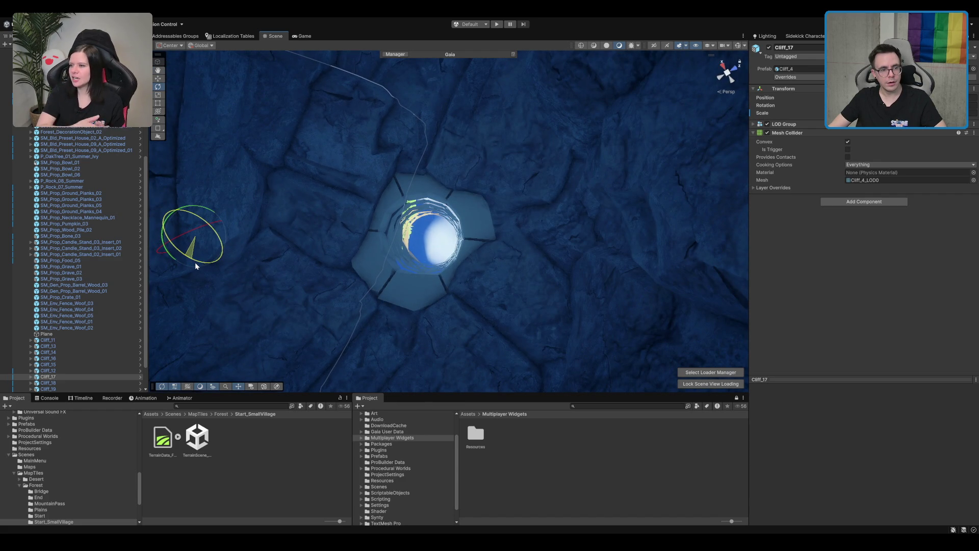
key("w")
left_click(424, 248)
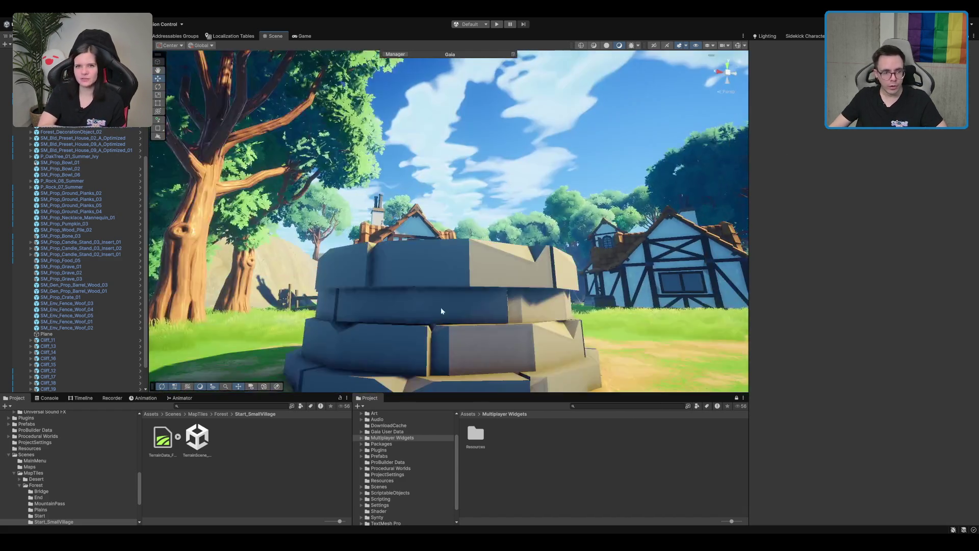
mouse_move(442, 310)
left_mouse_down()
mouse_move(510, 282)
mouse_move(493, 287)
mouse_move(510, 225)
mouse_move(499, 224)
left_mouse_up()
scroll(492, 288, "down", 5)
left_click(477, 230)
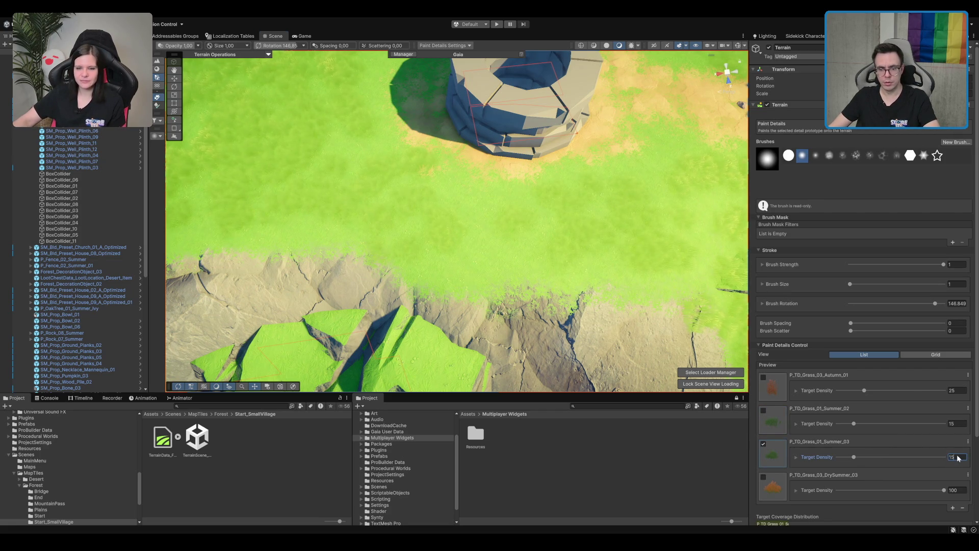
type("20")
- Set P_TD_Grass_01_Summer_03 target density to 30 and leave the detail painting tool
key("Return")
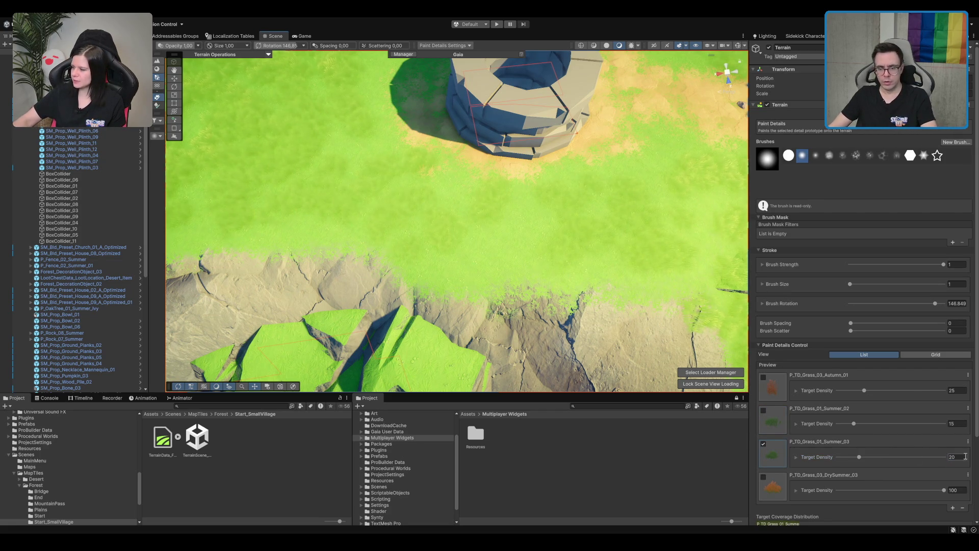
type("30")
key("Return")
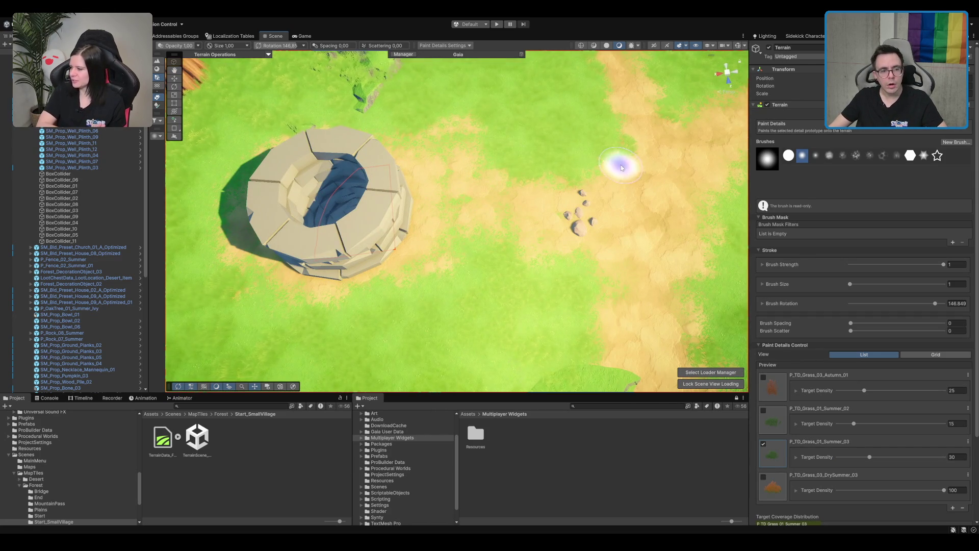
key("w")
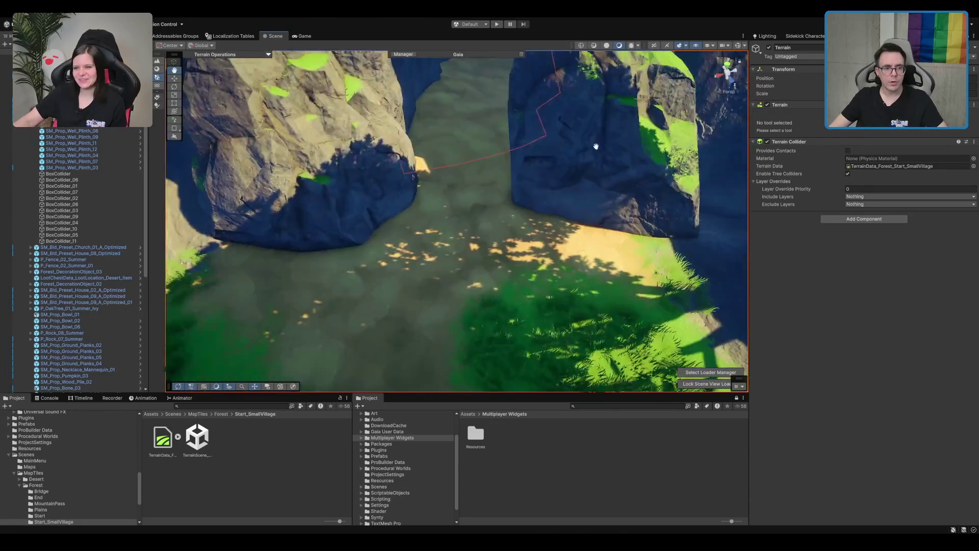
- Browse the Project window up to the MapTiles Forest folder to list its subfolders
mouse_move(596, 146)
left_mouse_down()
mouse_move(540, 157)
mouse_move(558, 134)
left_mouse_up()
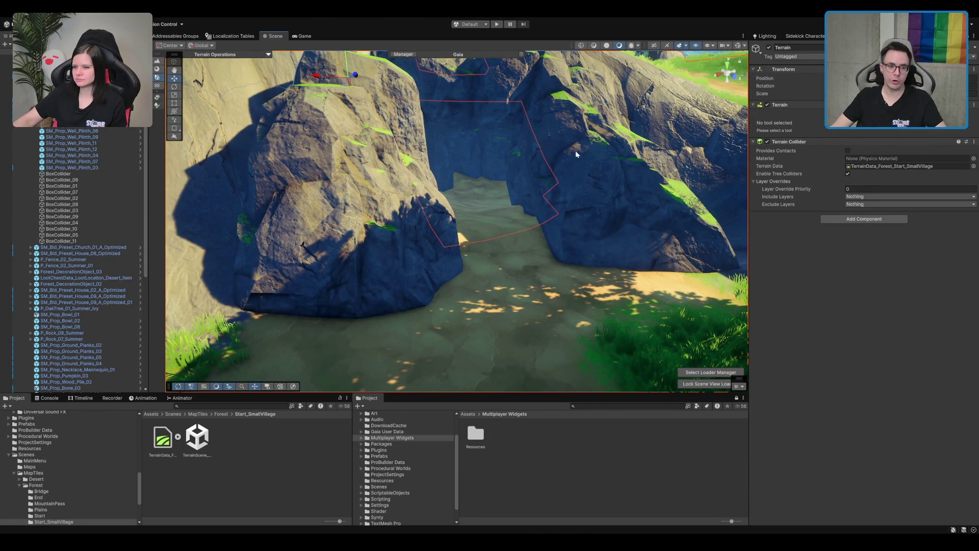
left_click_drag(578, 155, 559, 195)
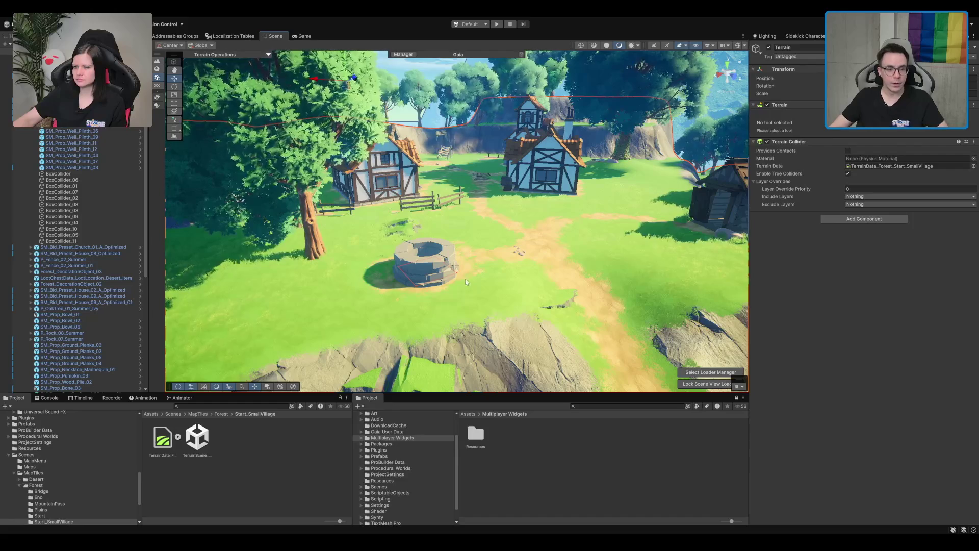
mouse_move(541, 130)
left_mouse_down()
mouse_move(492, 174)
mouse_move(498, 265)
mouse_move(432, 215)
mouse_move(473, 192)
left_mouse_up()
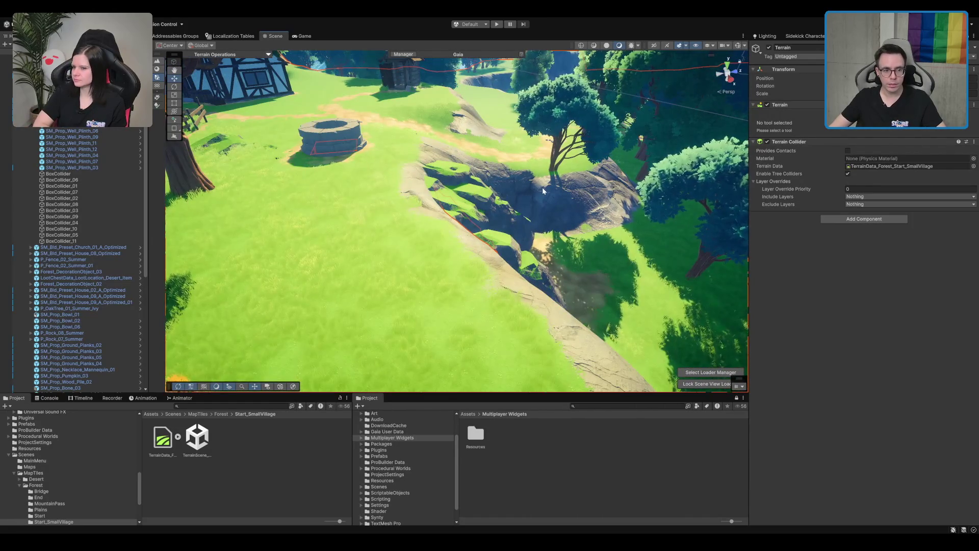
left_click(474, 414)
left_click(374, 431)
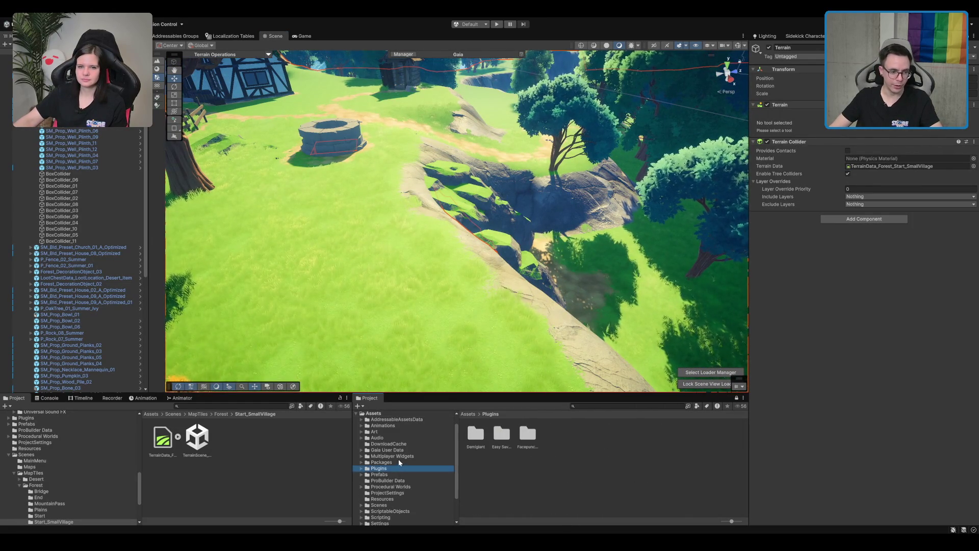
scroll(379, 441, "down", 3)
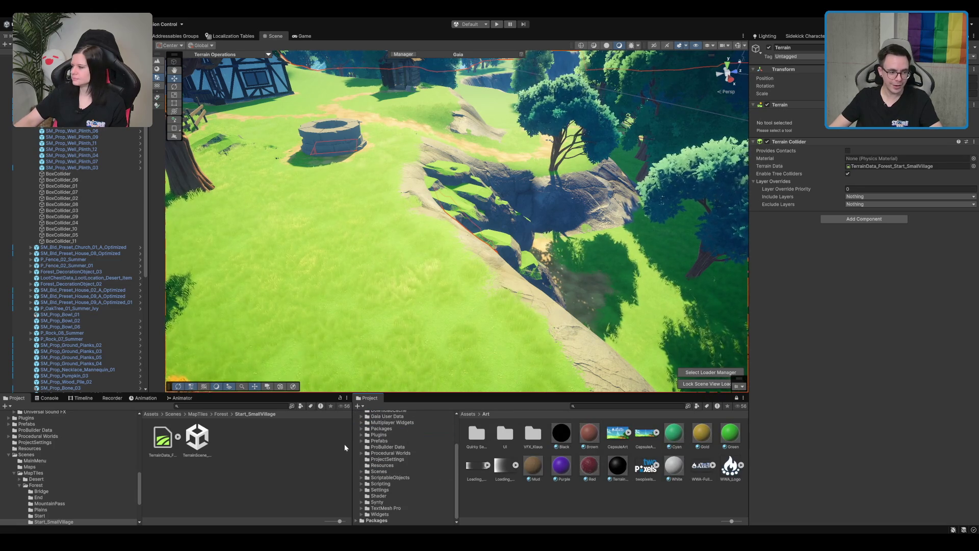
key("BackSpace")
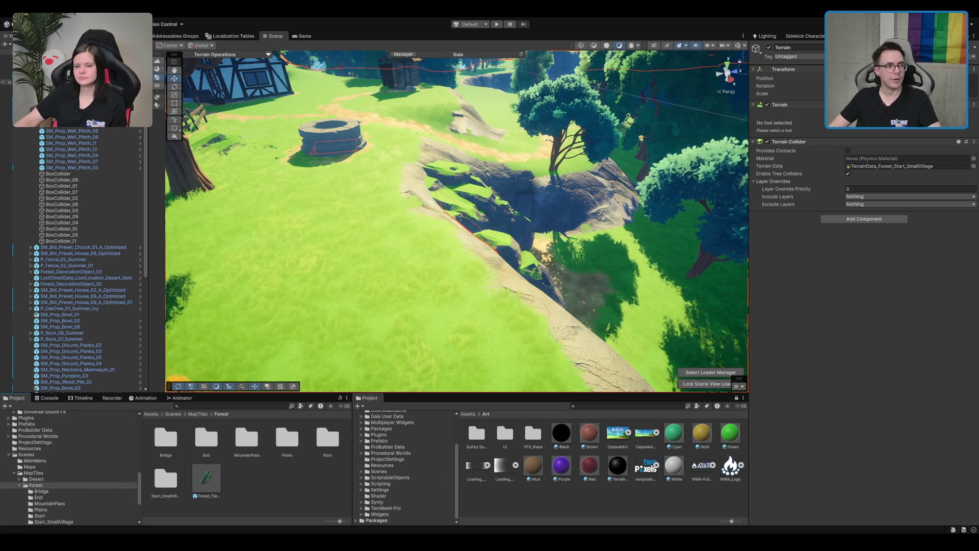
- Deactivate both Gaia tool objects in the Hierarchy
left_click(61, 88)
left_click(61, 111)
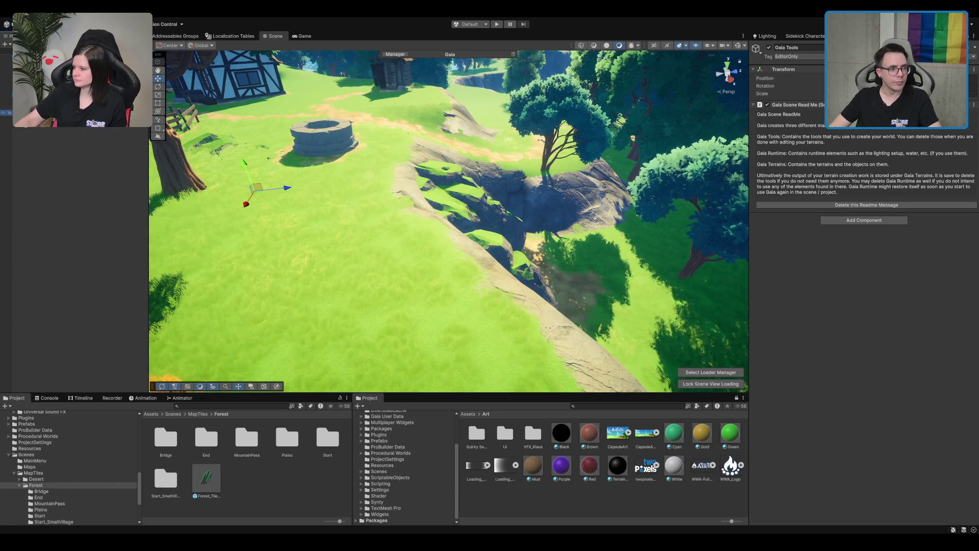
left_click(55, 125, "shift")
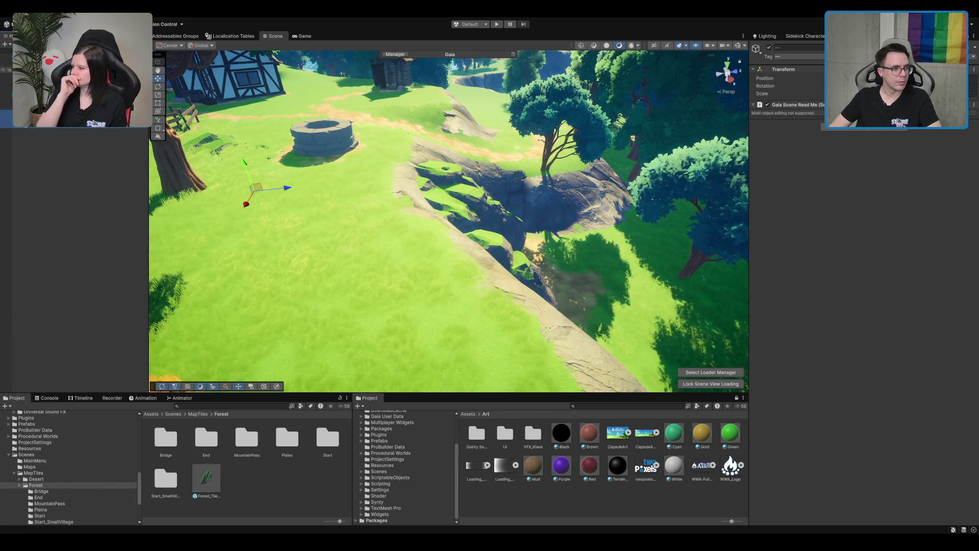
left_click(770, 47)
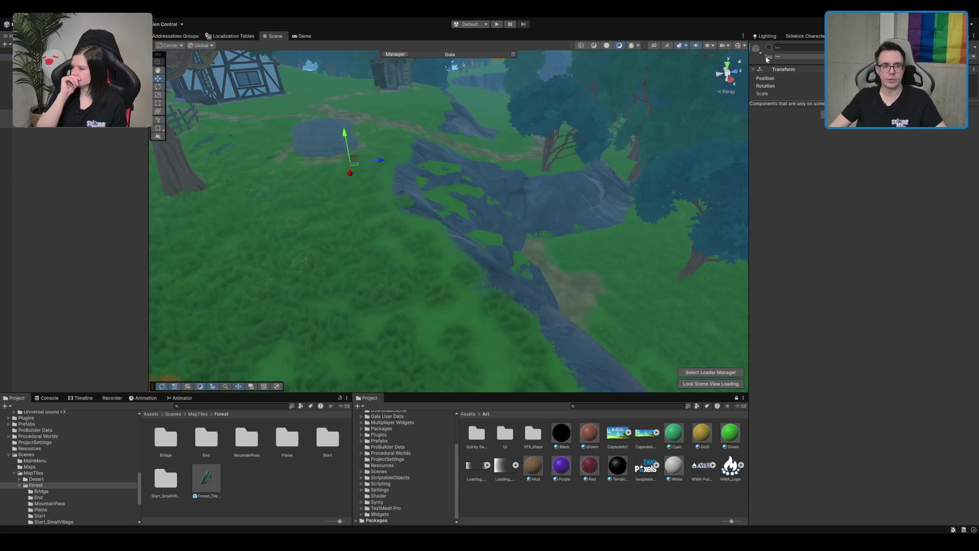
left_click(247, 478)
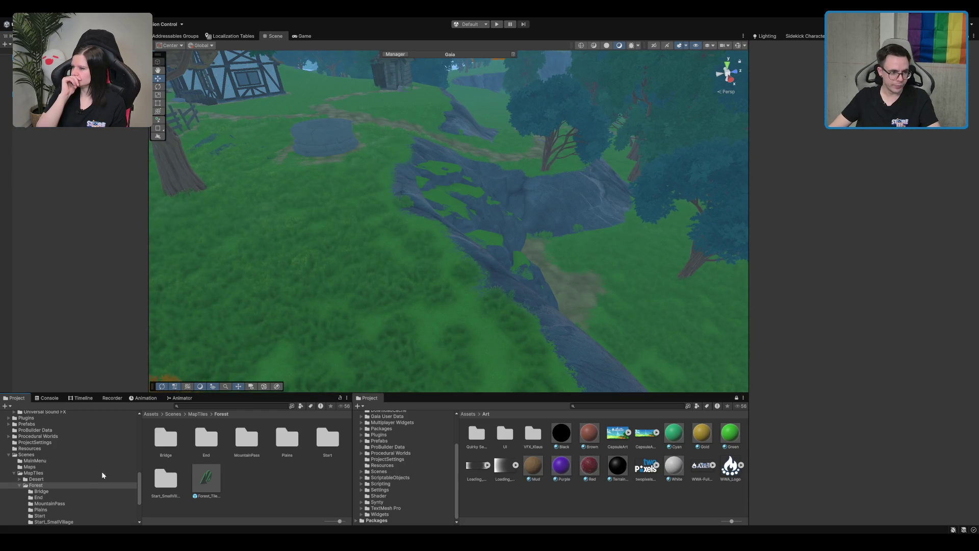
- Select the Boot scene in Assets/Scenes to launch the game from it
scroll(63, 465, "down", 5)
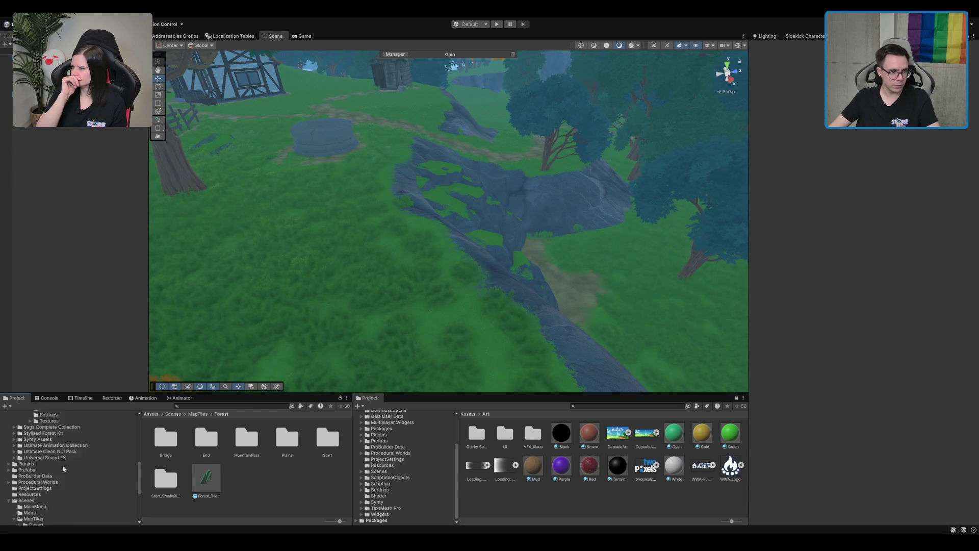
scroll(48, 479, "up", 2)
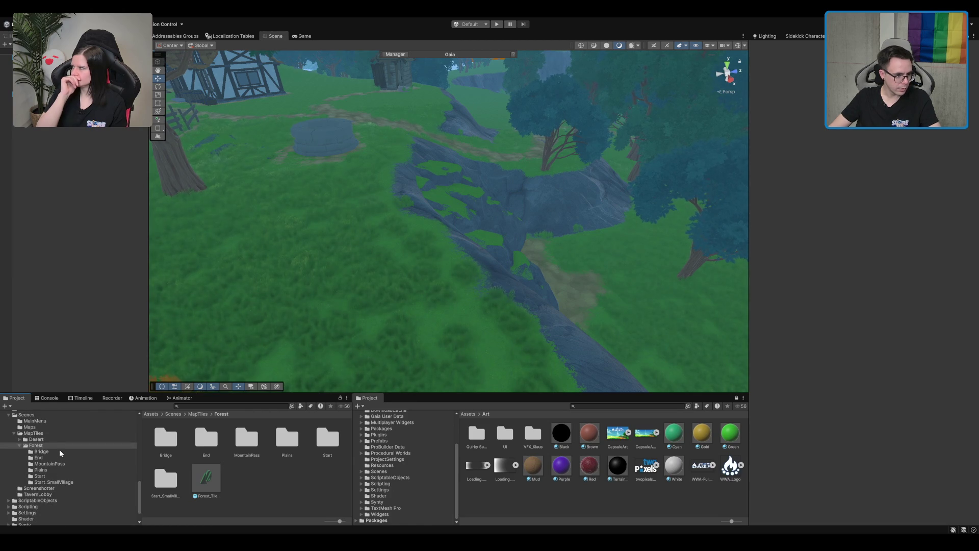
left_click(42, 452)
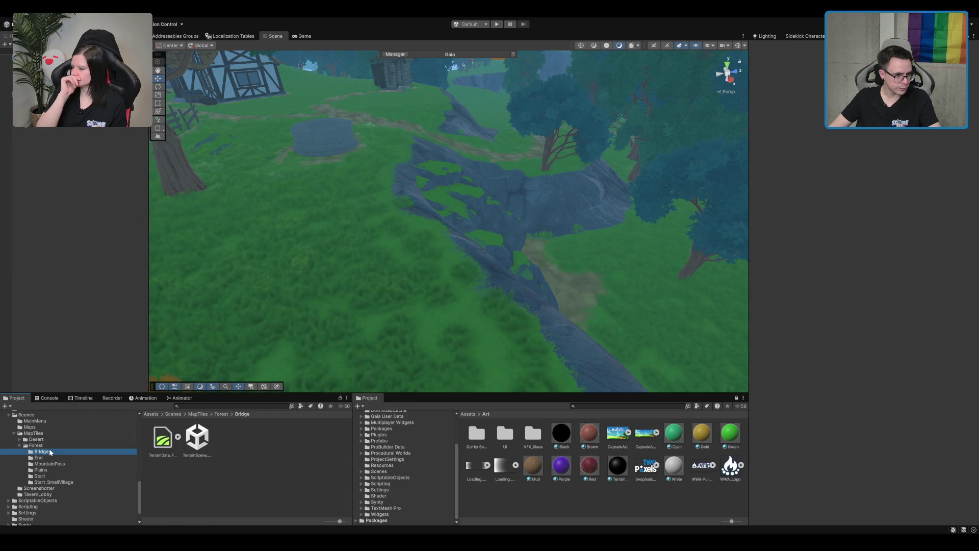
left_click(26, 414)
left_click(166, 478)
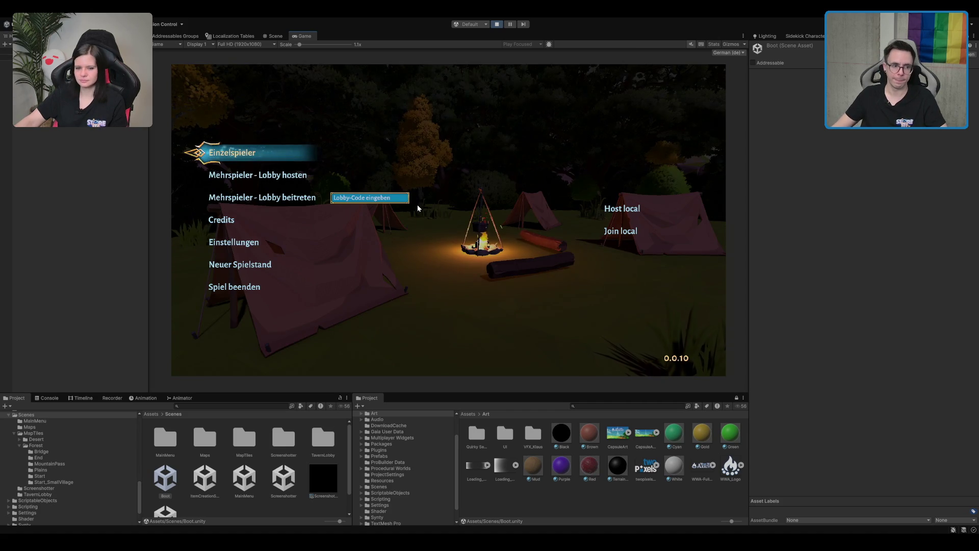
- Start a single-player game and walk up the sandy path through the green portal into the village
left_click(284, 148)
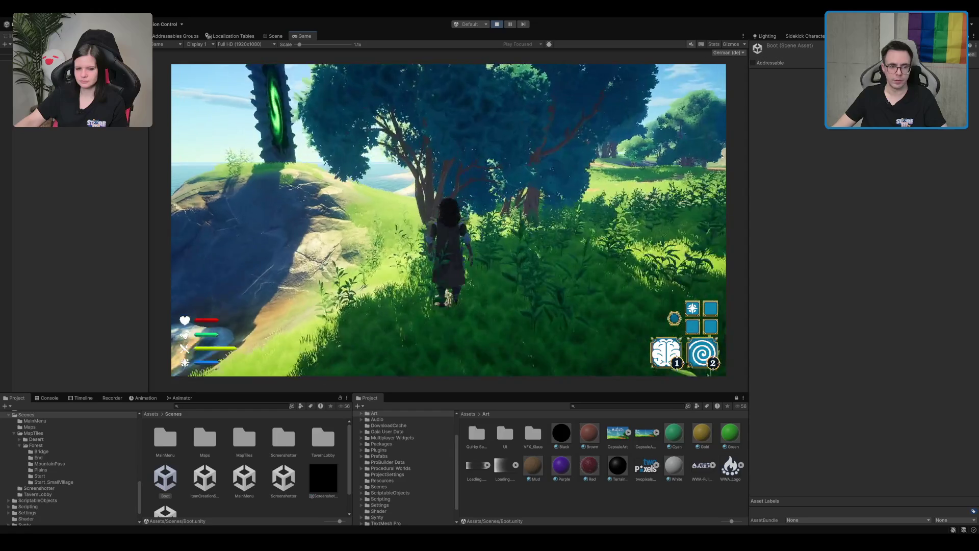
key("w")
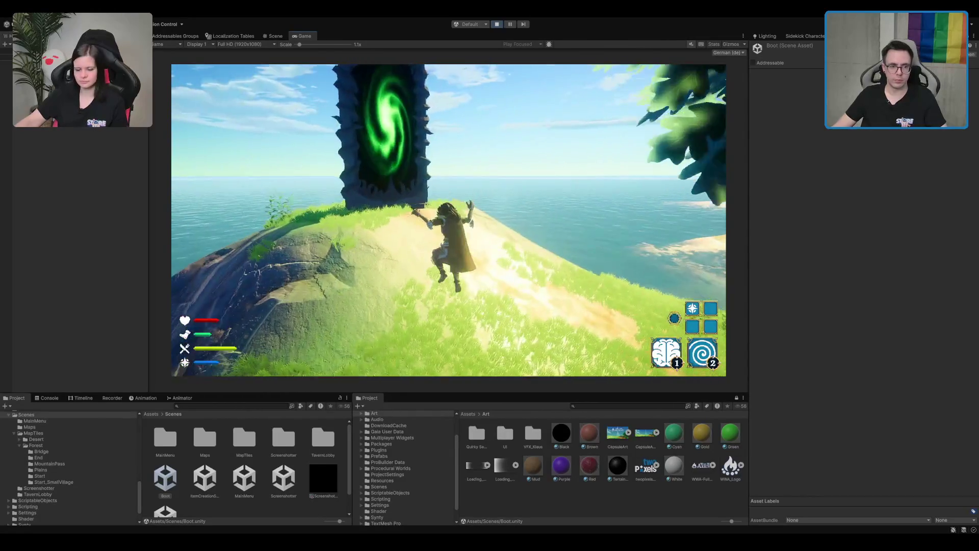
key("w")
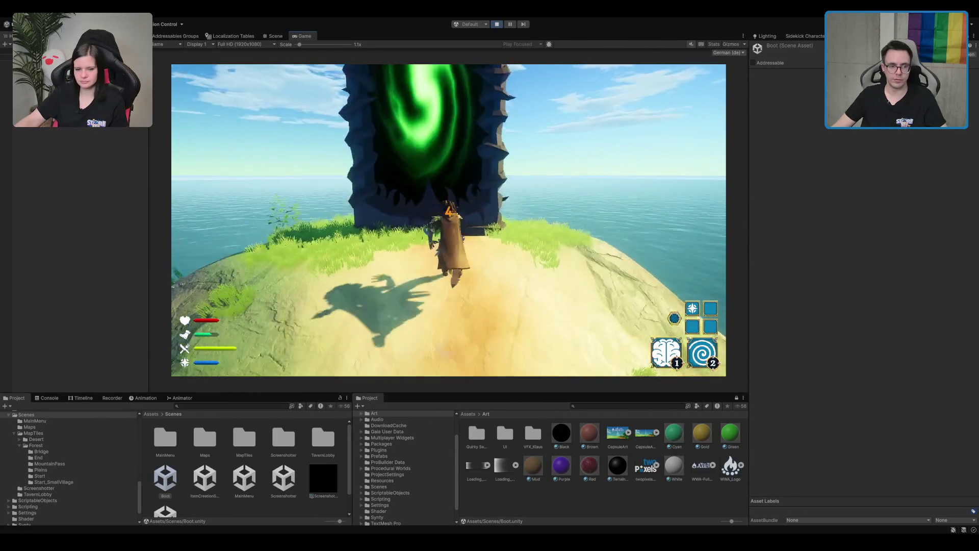
key("w")
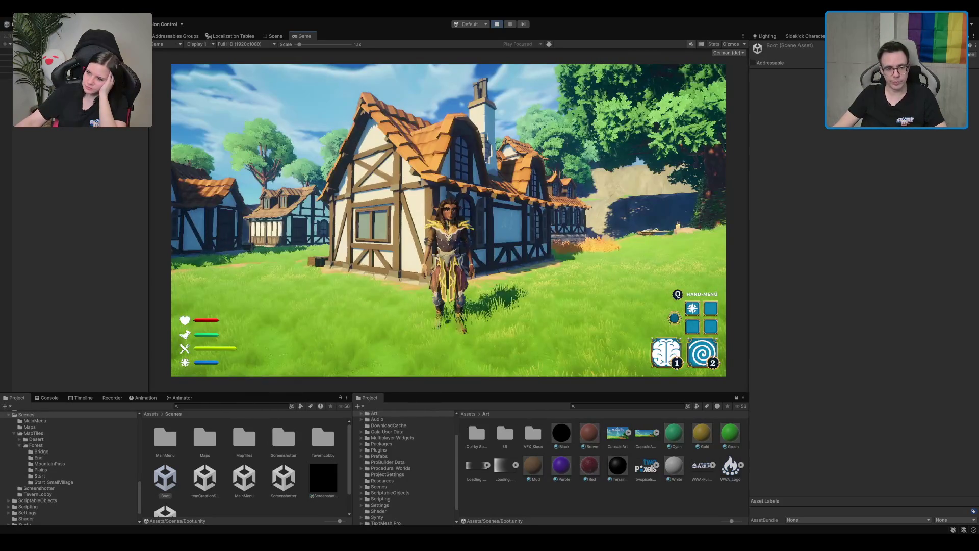
- Run up the village path and jump onto the well's stone rim
key("w")
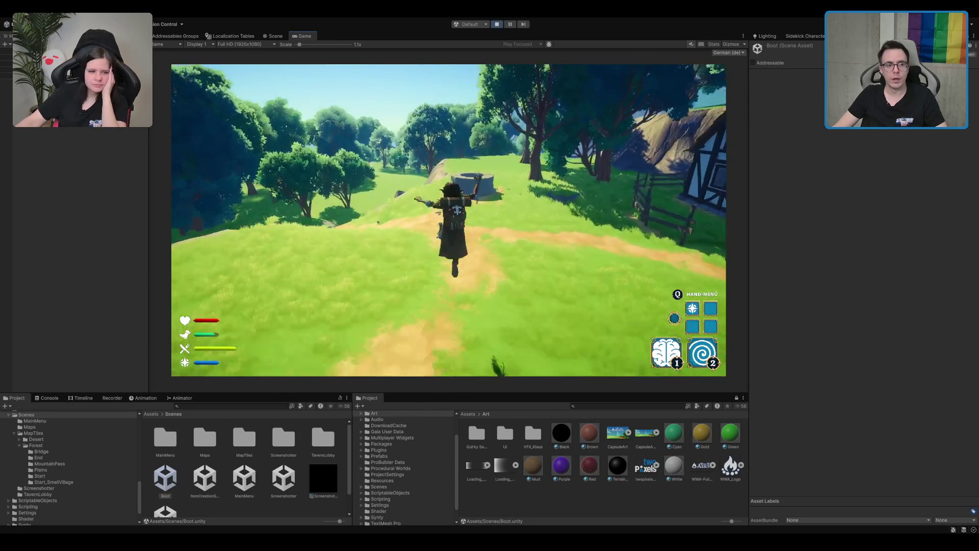
key("s")
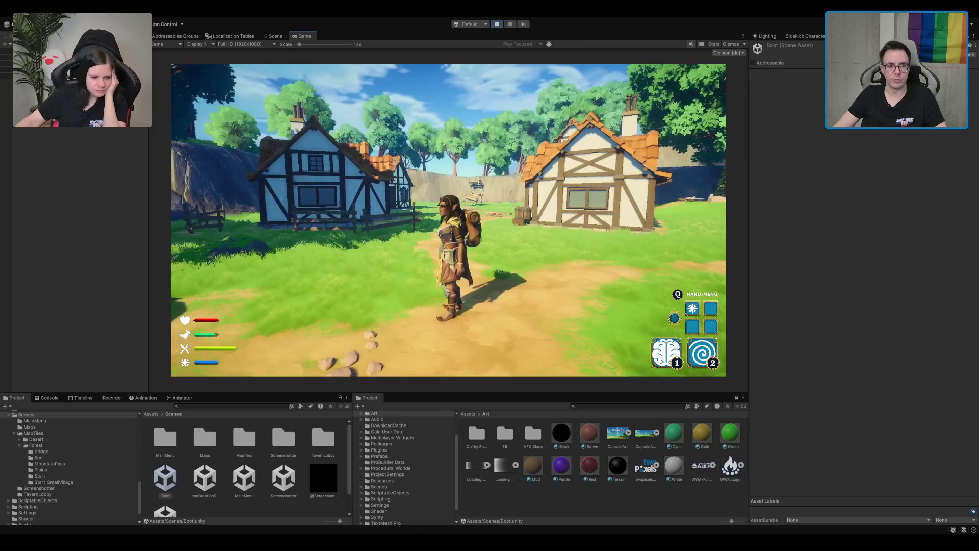
key("w")
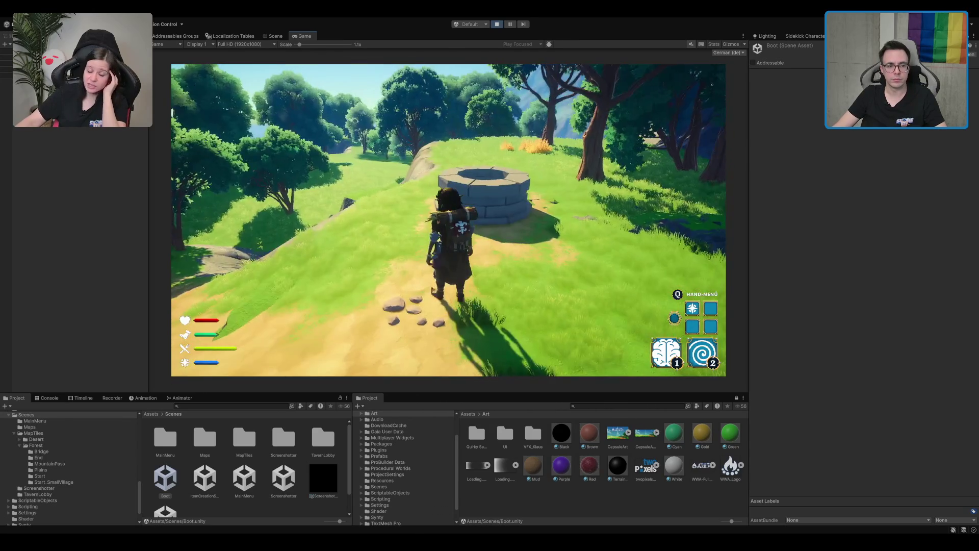
key("w")
key("space")
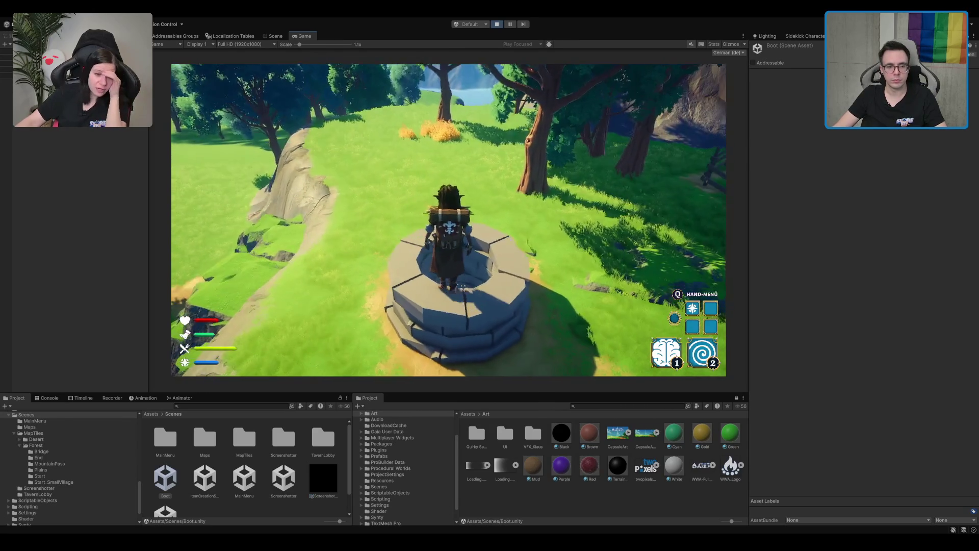
key("w")
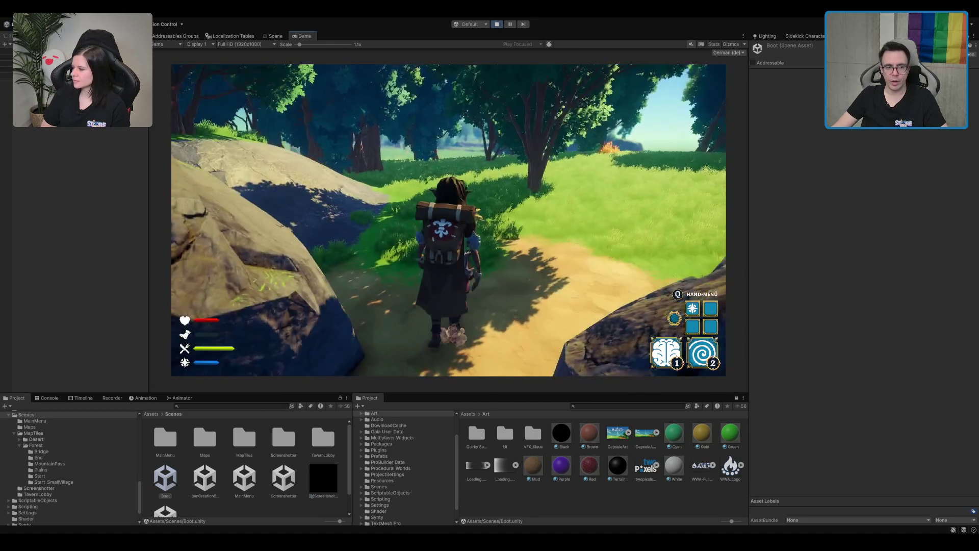
- Climb the character over the cliff rocks along the rocky path, then open the Quality settings
key("w")
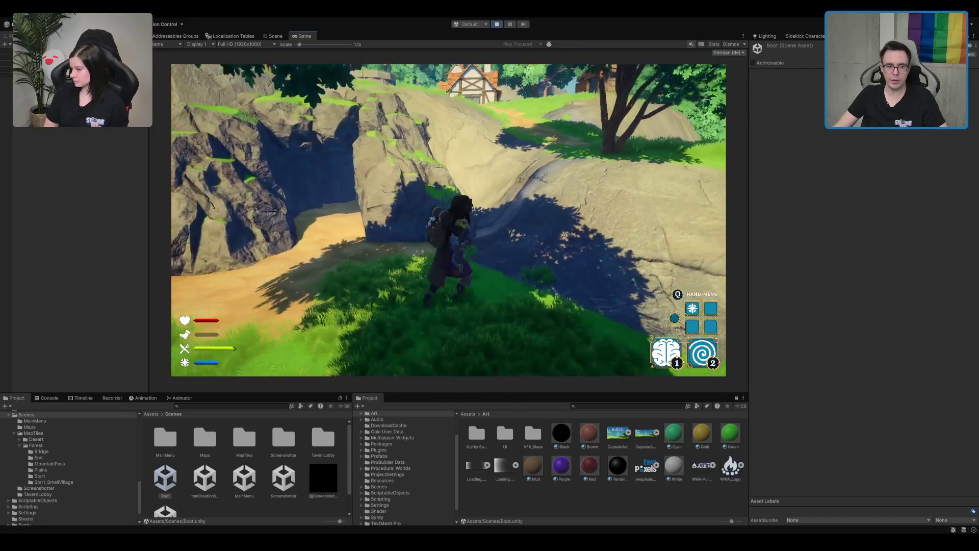
key("w")
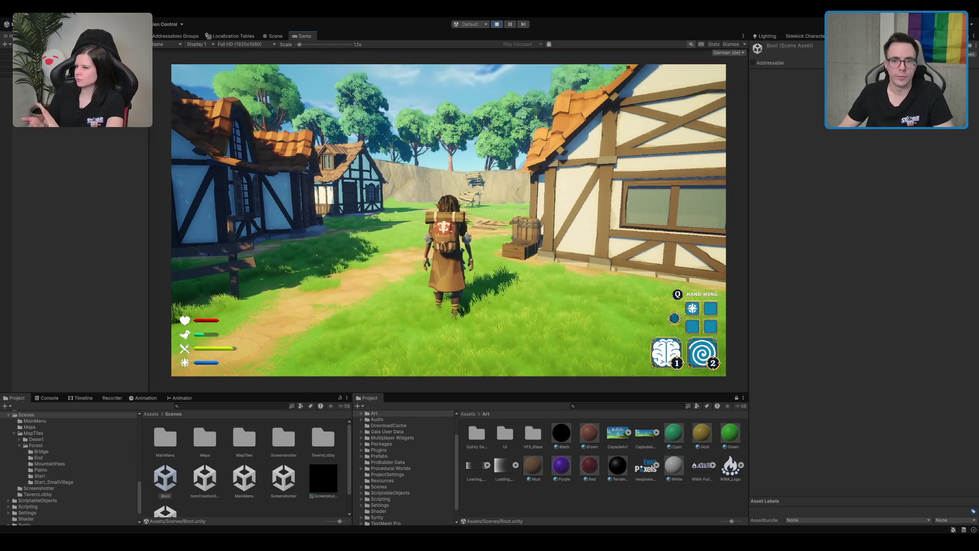
left_click(857, 36)
- Widen the Quality settings panel and set the terrain Detail Distance to 50
scroll(944, 365, "down", 1)
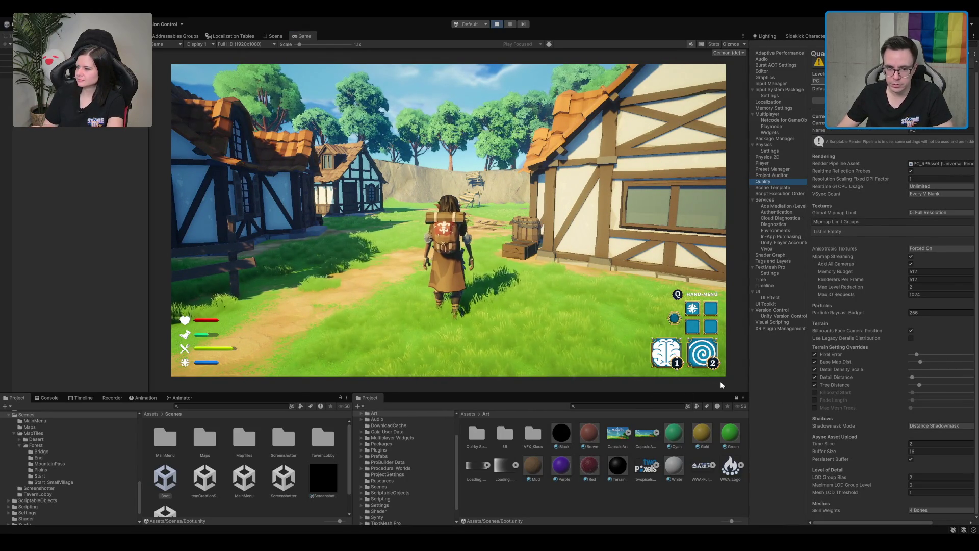
left_click_drag(750, 372, 634, 378)
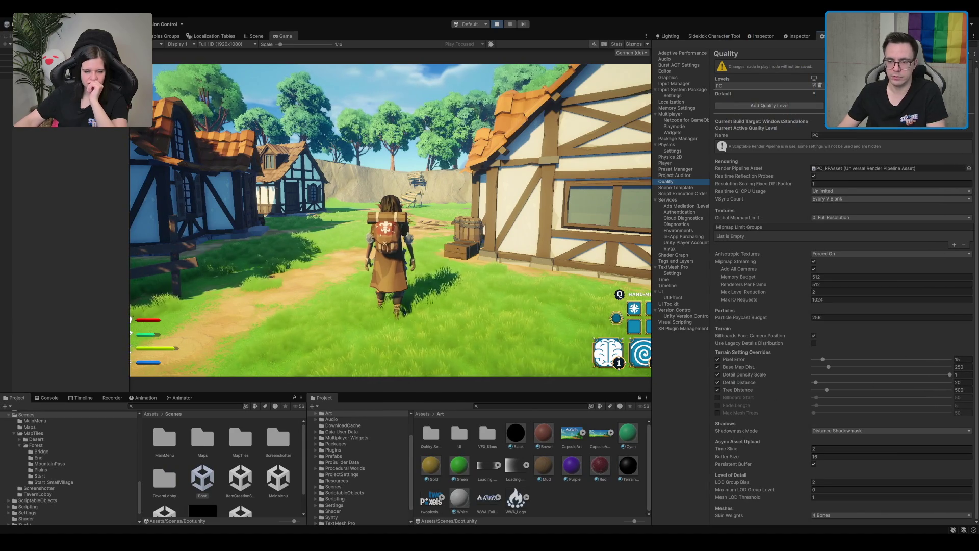
left_click(962, 383)
type("50")
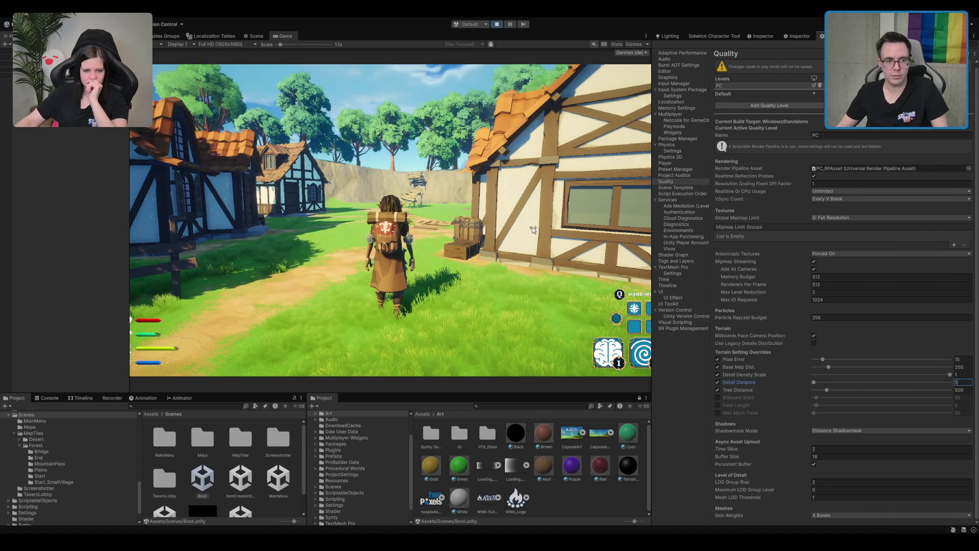
left_click(440, 185)
- Walk the character into the village to check grass distance, then stop the play test
key("w")
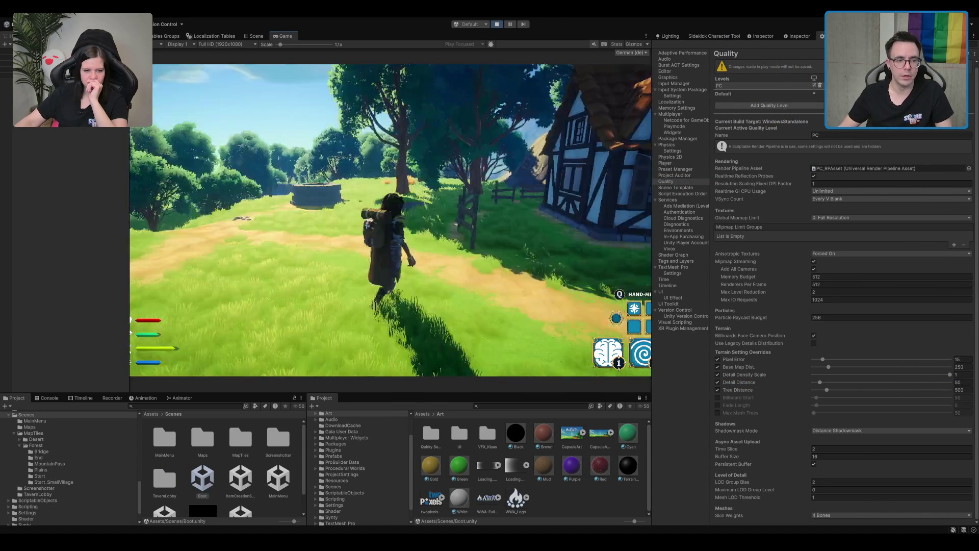
key("w")
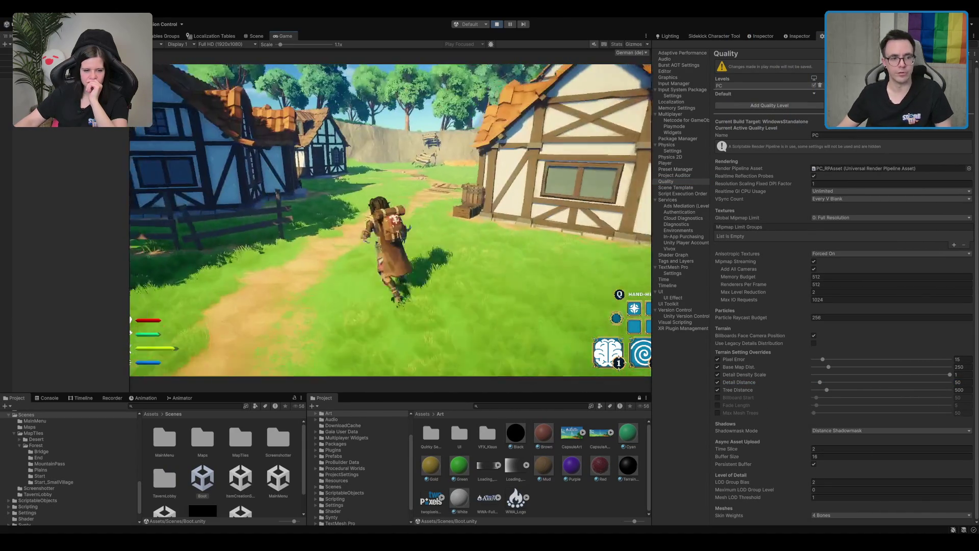
key("w")
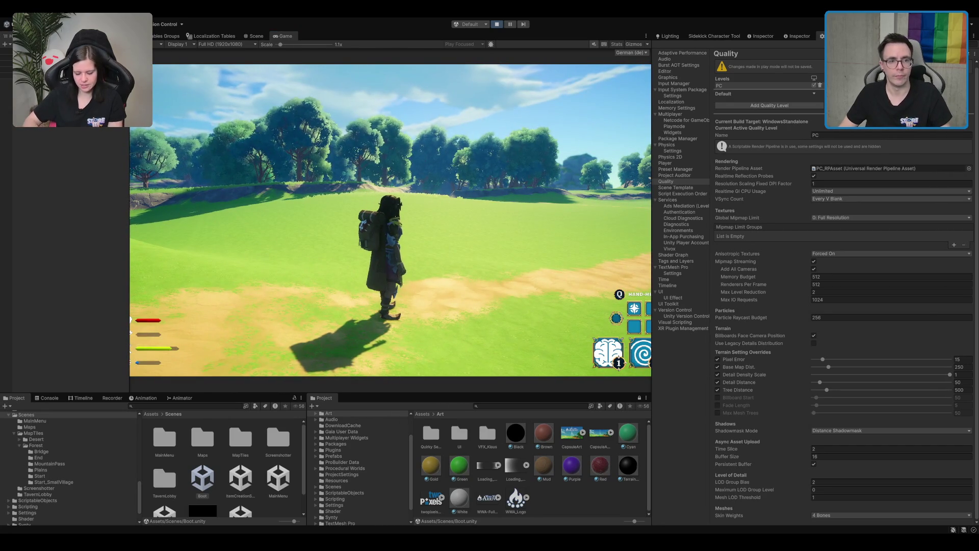
left_click(496, 24)
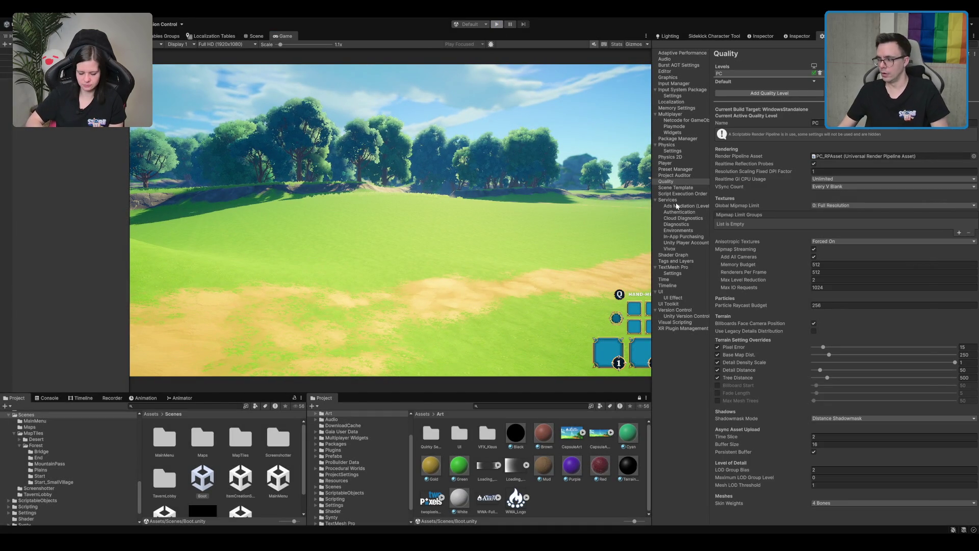
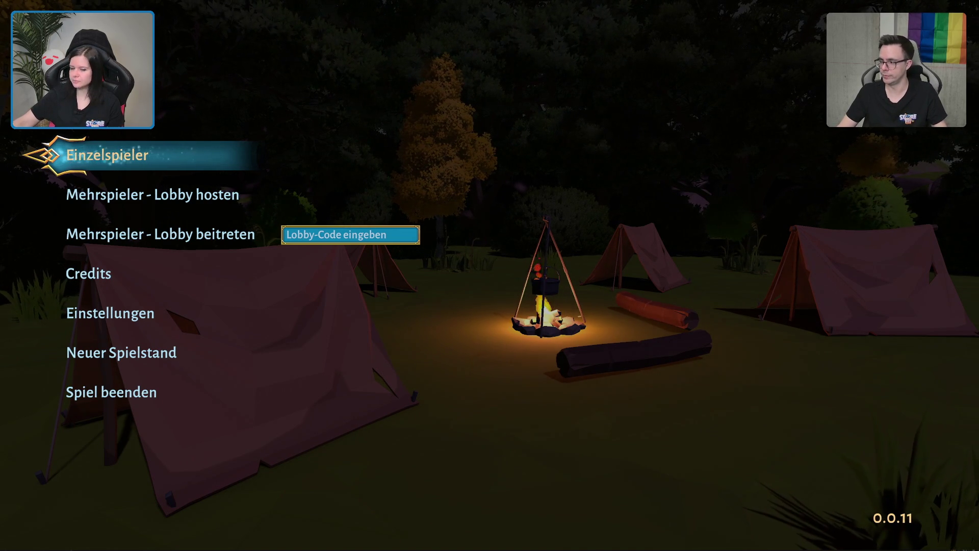
- Host a multiplayer lobby ('Mehrspieler - Lobby hosten') and copy its lobby code from the pause menu
left_click(215, 199)
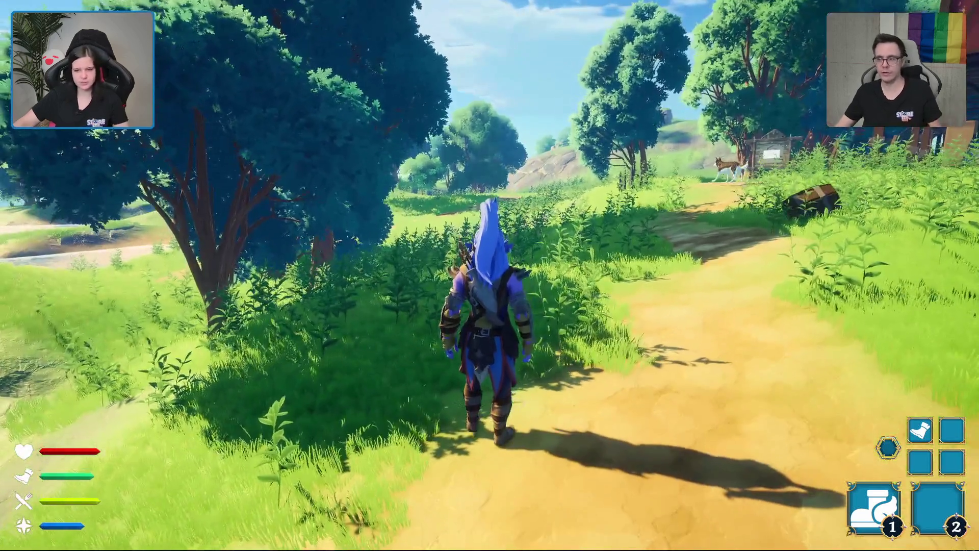
key("Escape")
left_click(846, 286)
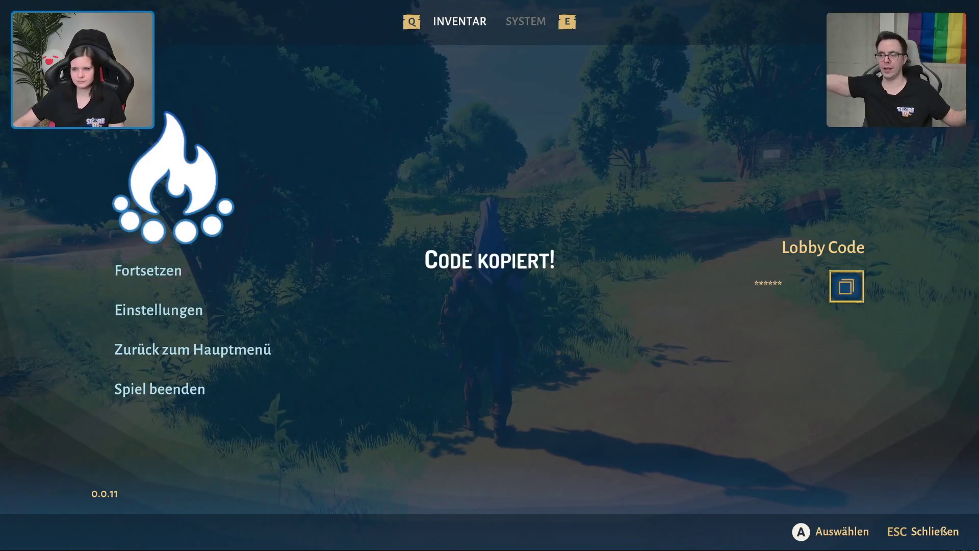
key("Escape")
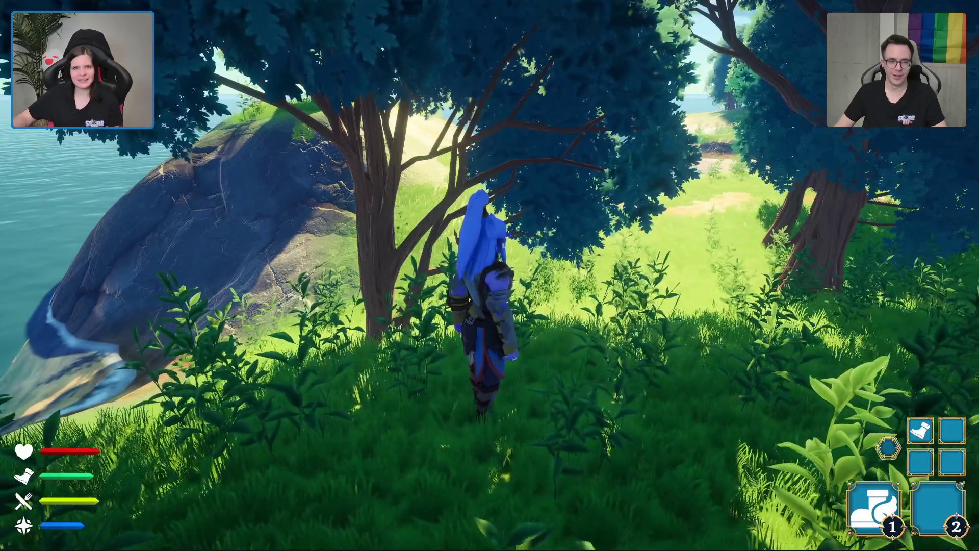
- Walk up the grassy hill to the green portal and go through it to the ruined pillars
key("d")
key("w")
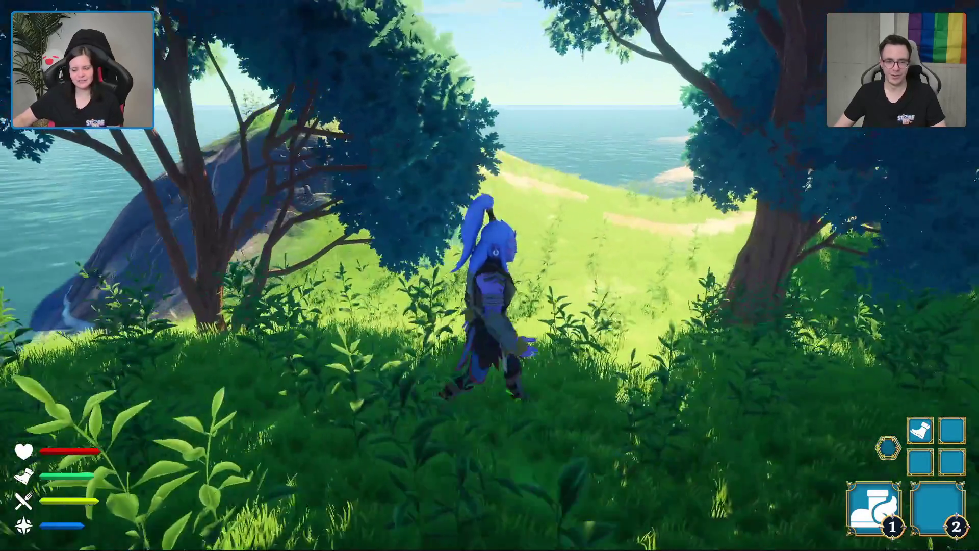
key("w")
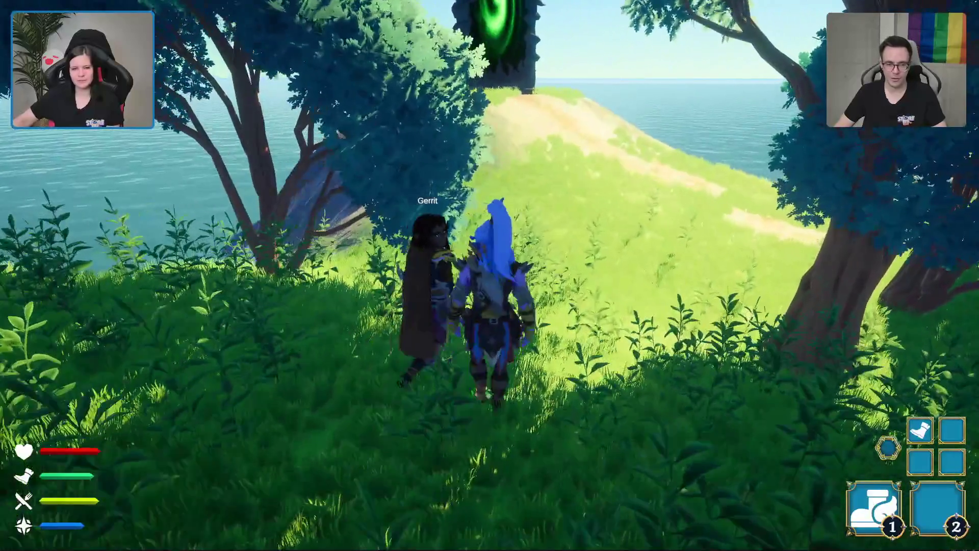
key("w")
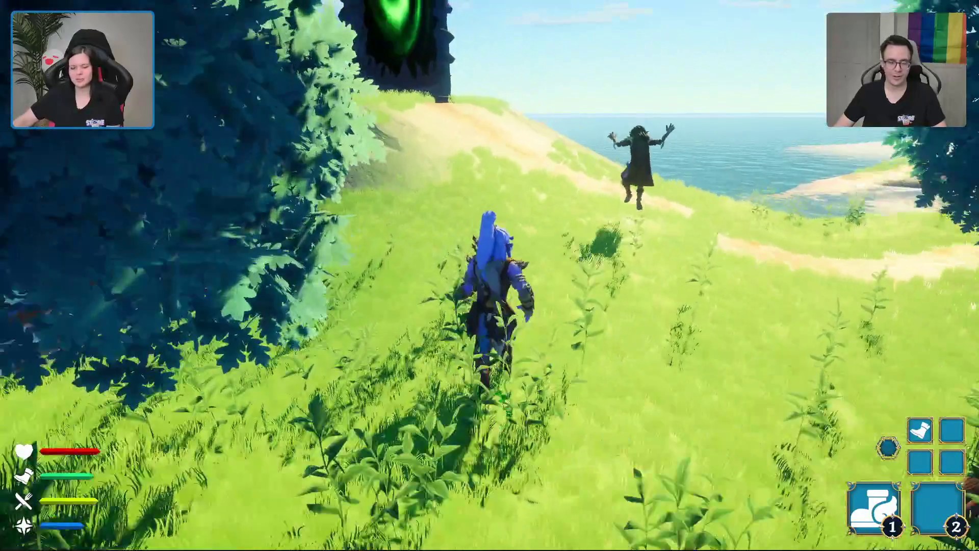
key("space")
key("w")
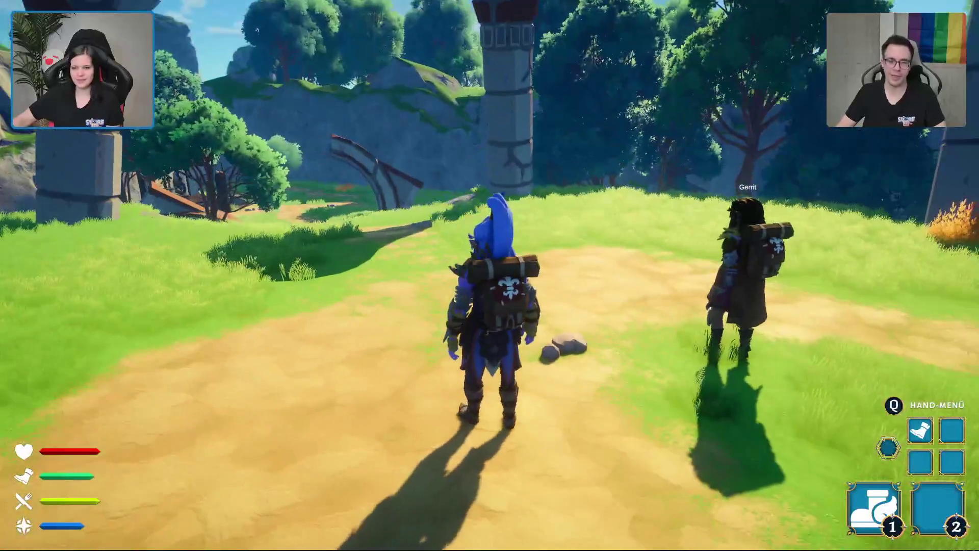
- Follow the dirt path under the broken arch to the ruined hut and open the chest on its deck
key("w")
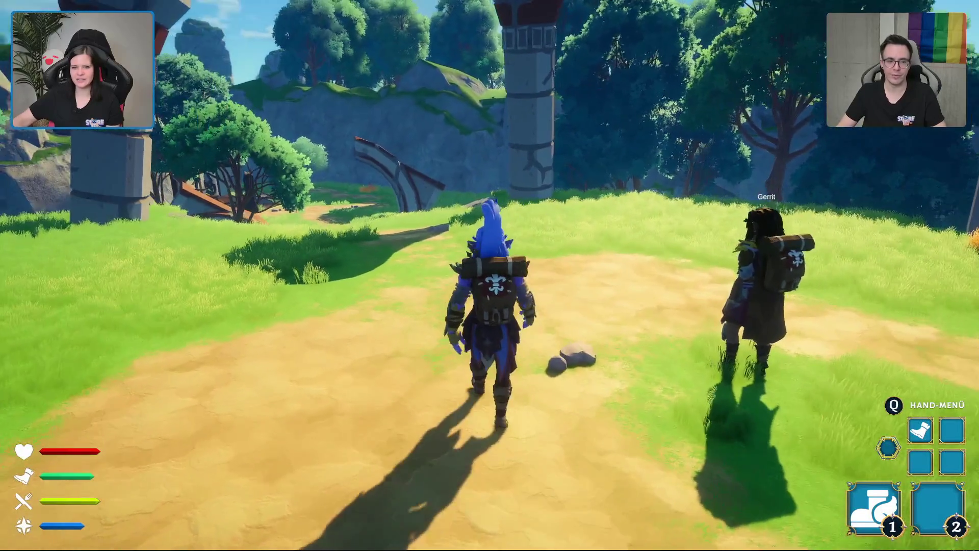
key("w")
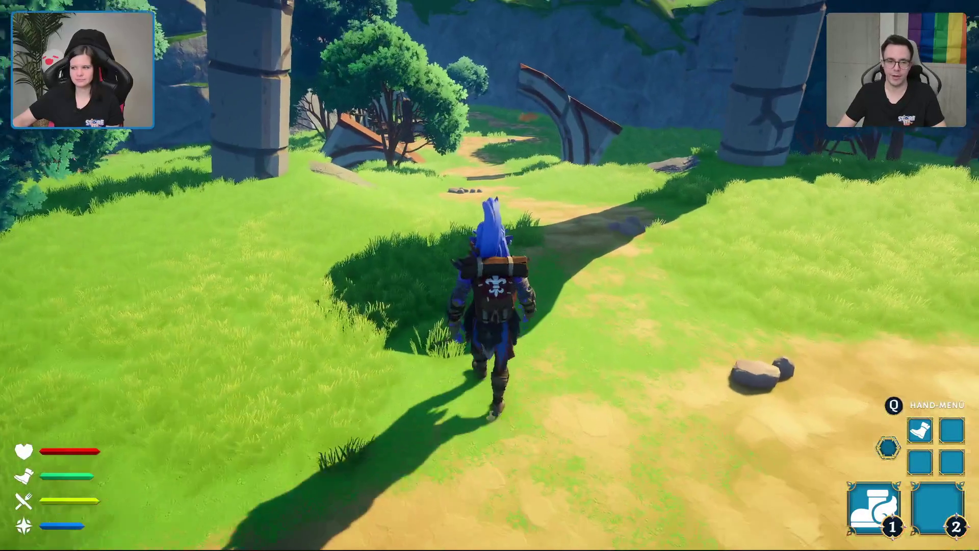
key("w")
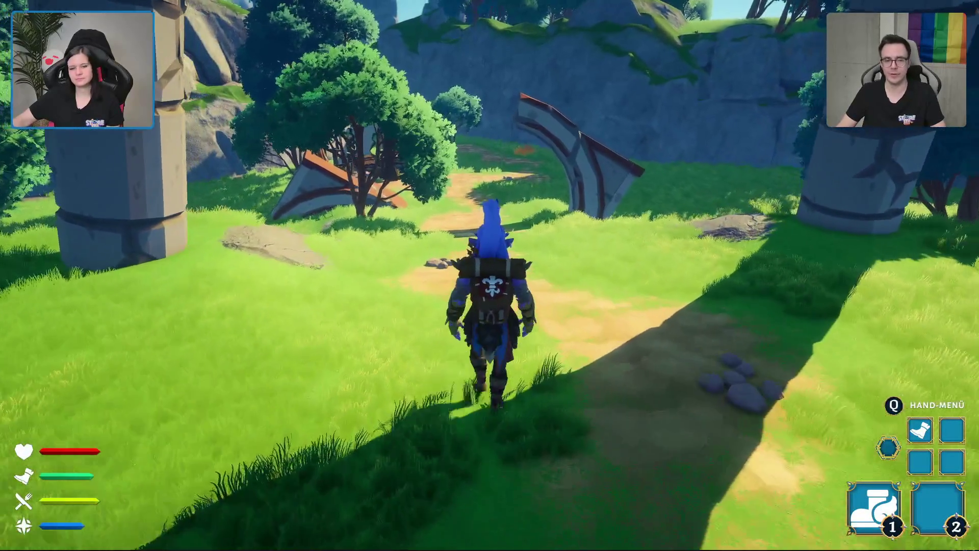
key("w")
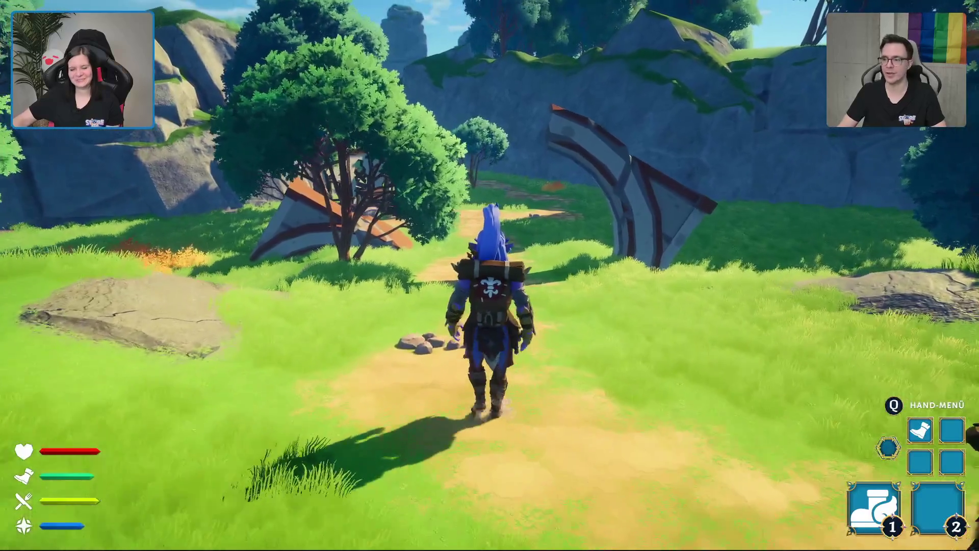
key("w")
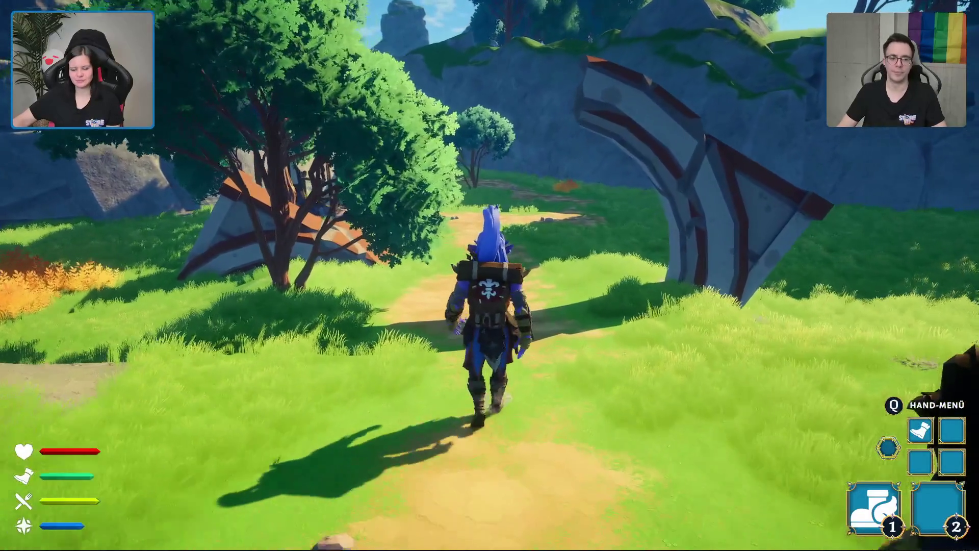
key("w")
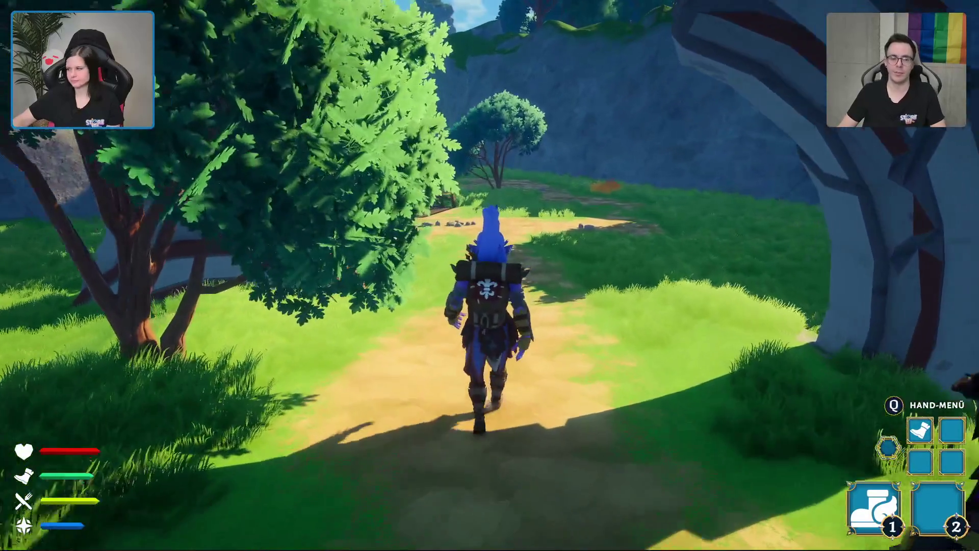
key("w")
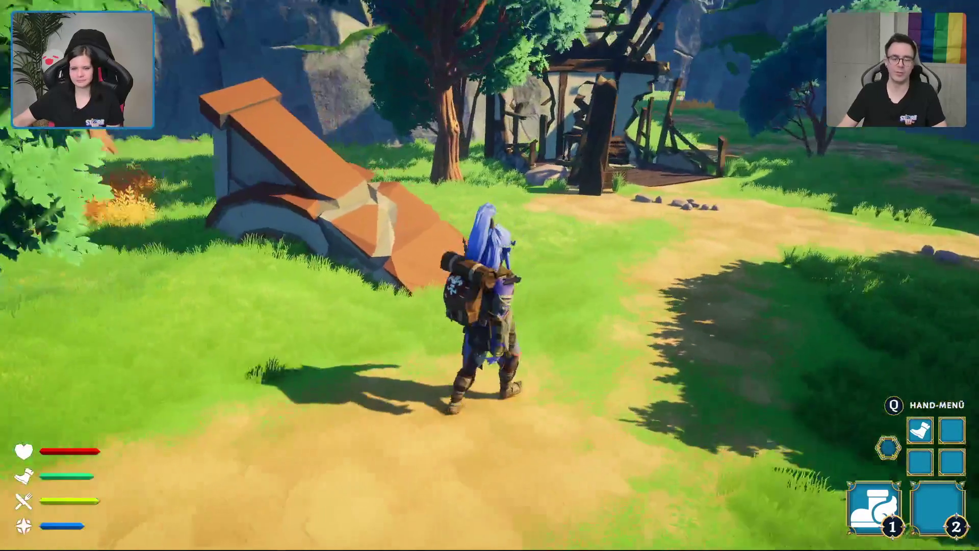
key("w")
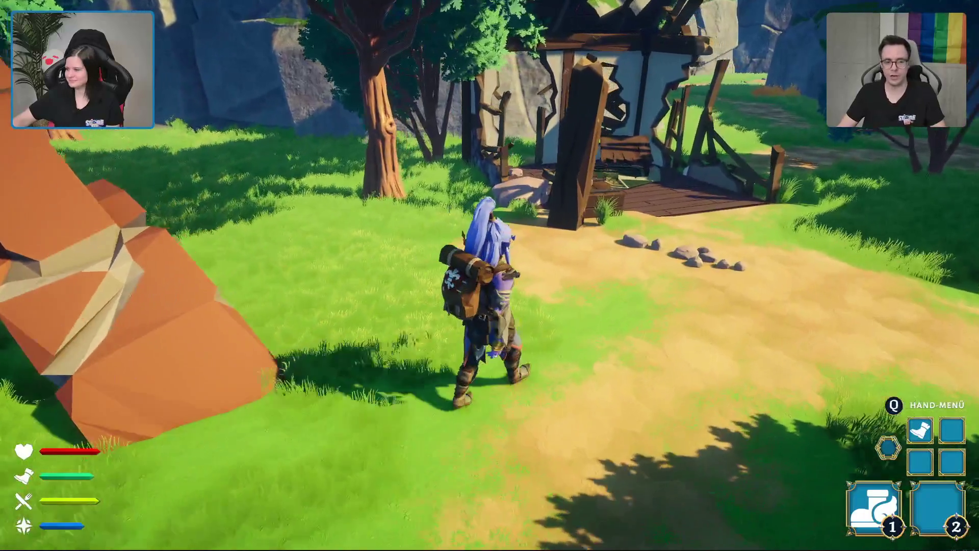
key("w")
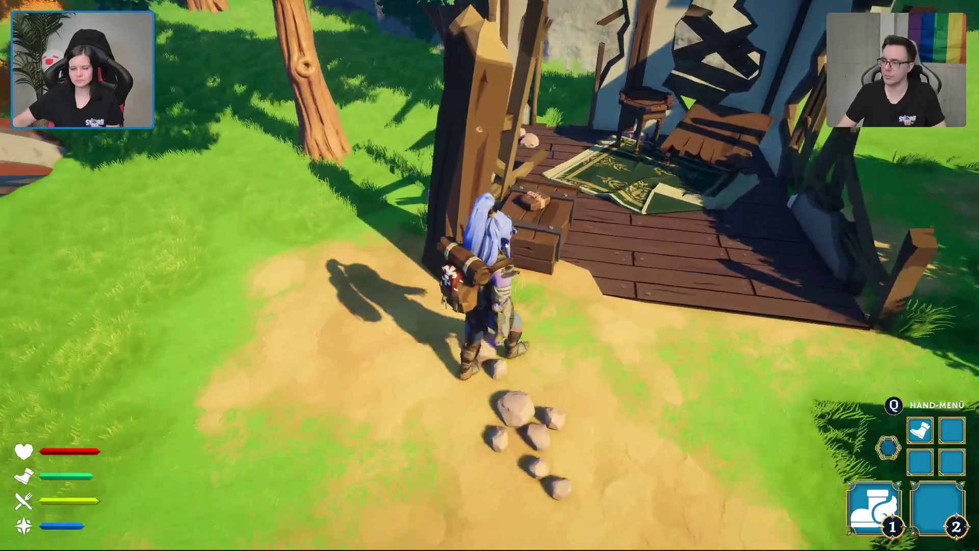
key("w")
key("e")
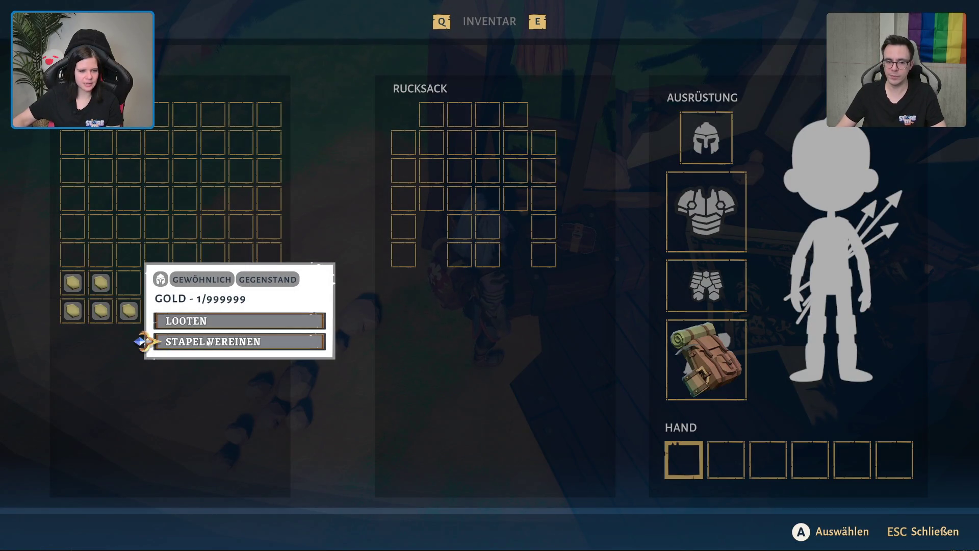
- Merge the chest's gold with 'Stapel vereinen' into a stack of 6, move it to the Rucksack, and close the inventory
left_click(209, 342)
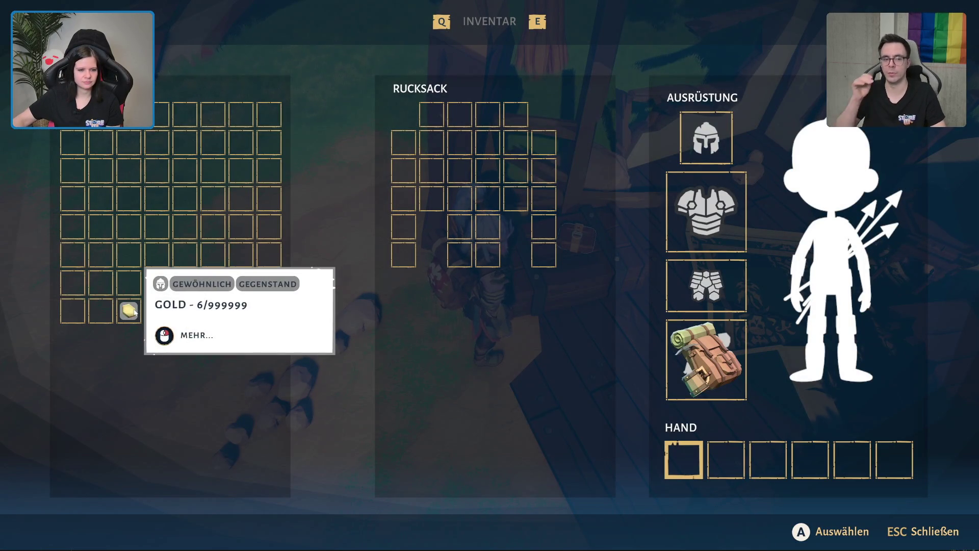
left_click(407, 261)
left_click(255, 297)
key("Escape")
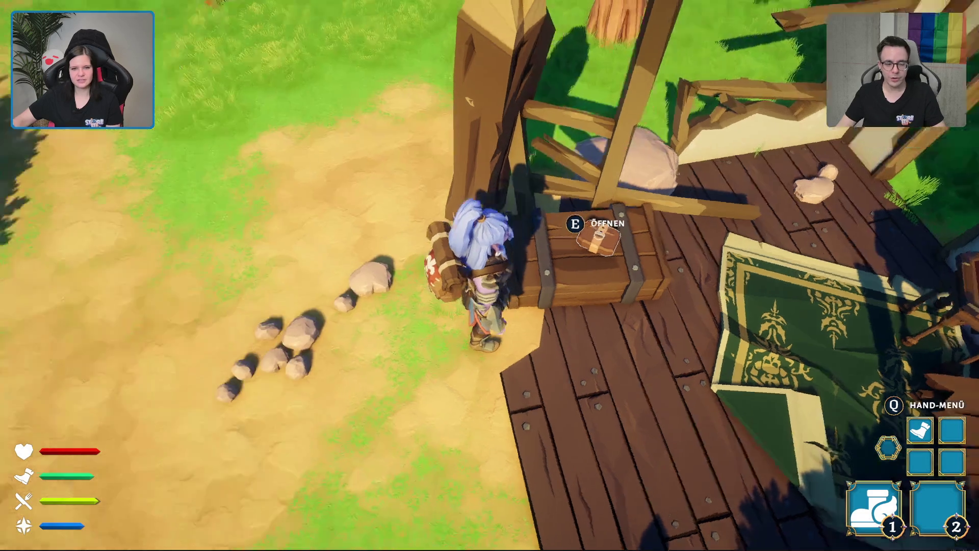
- Leave the hut and follow the companion along the canyon path
key("w")
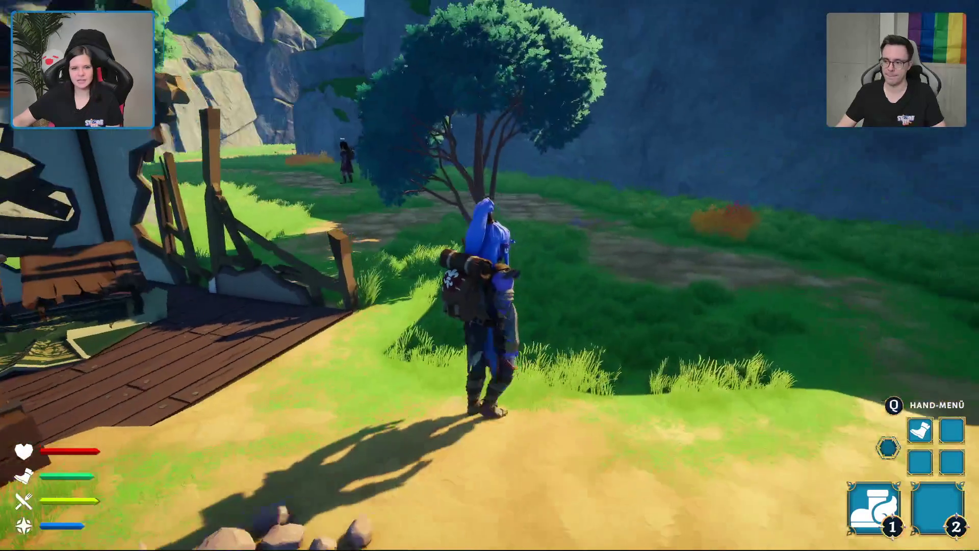
key("w")
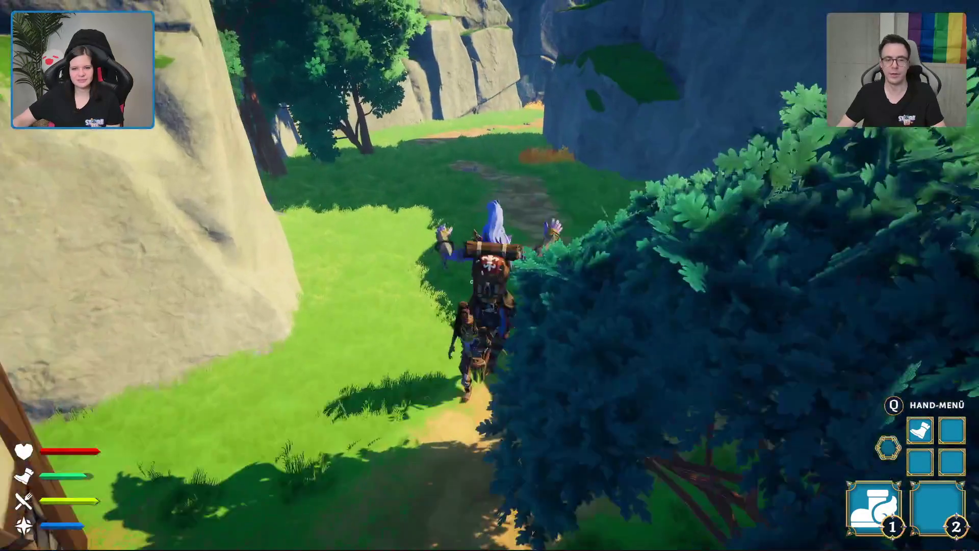
key("w")
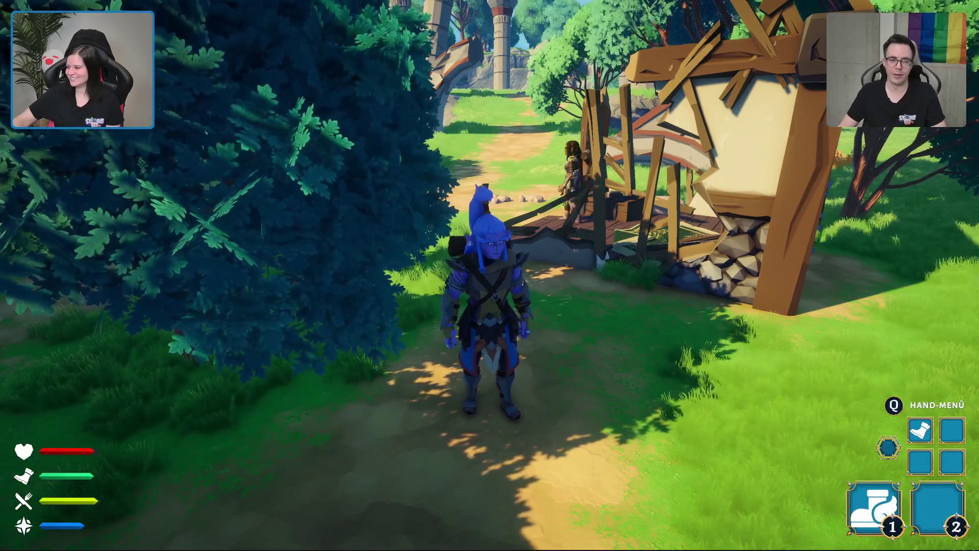
key("w")
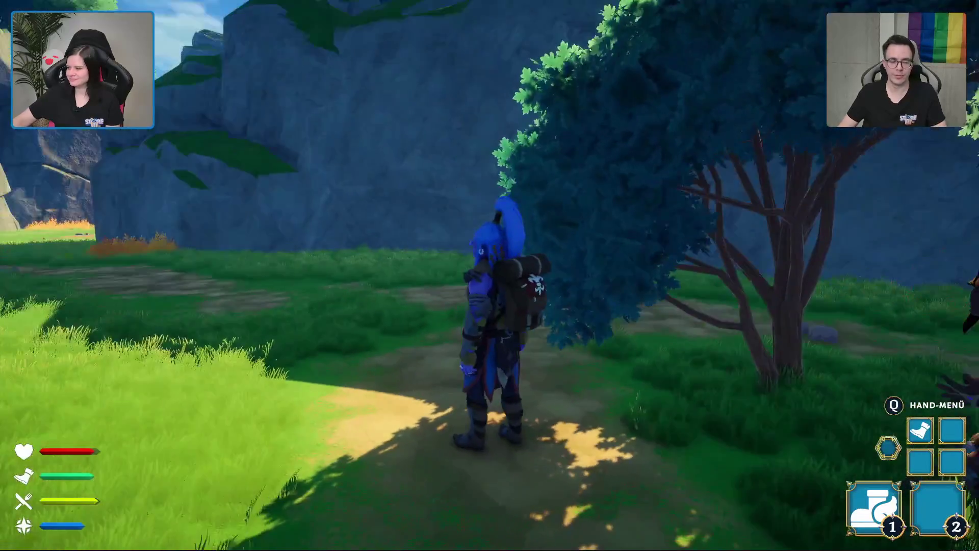
key("w")
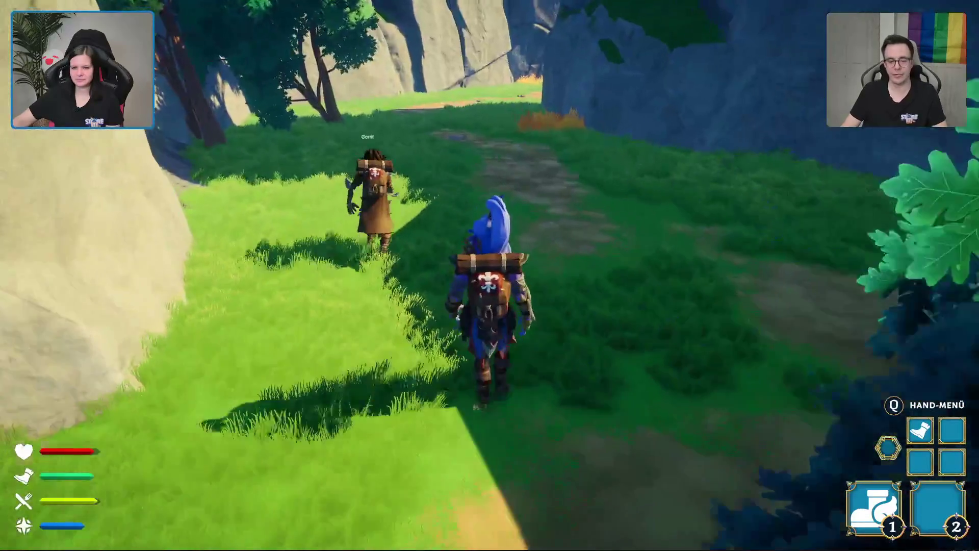
key("w")
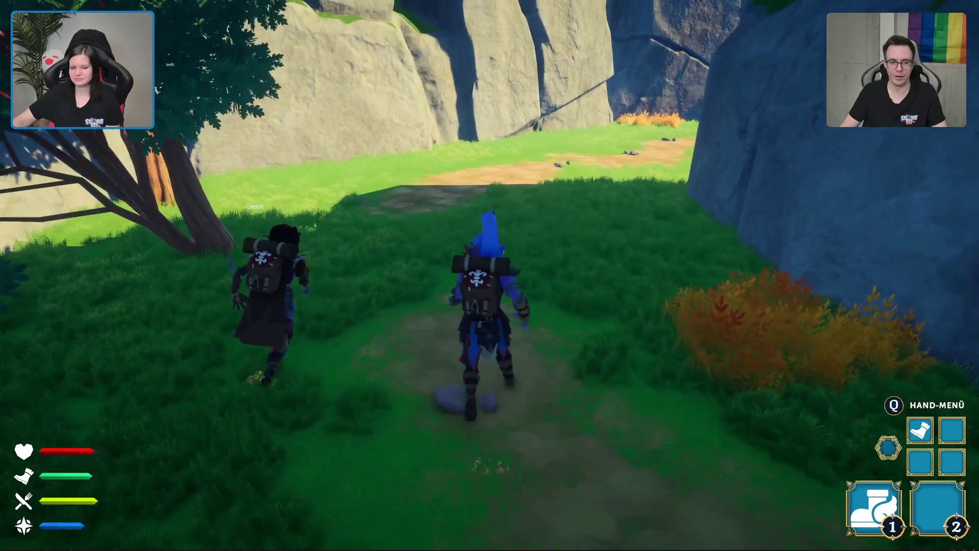
key("w")
key("w")
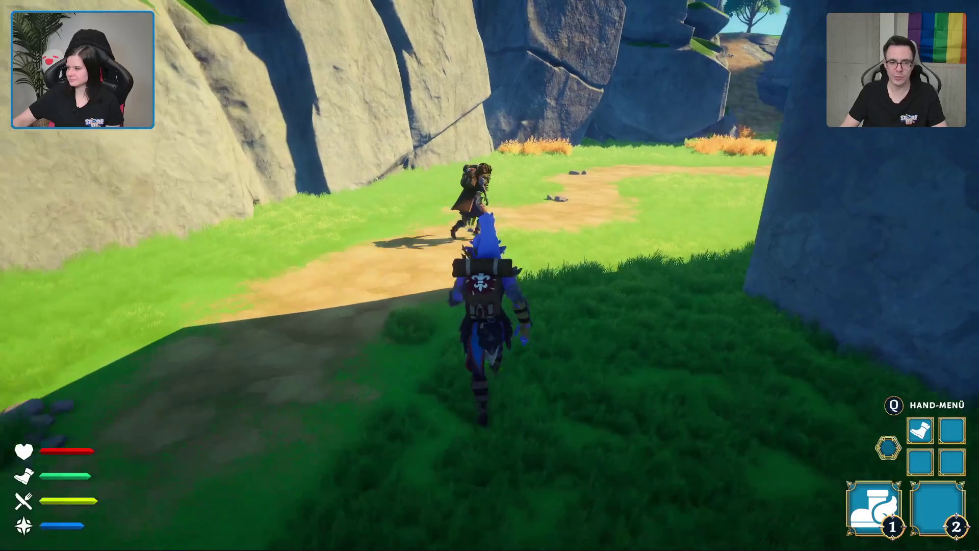
key("w")
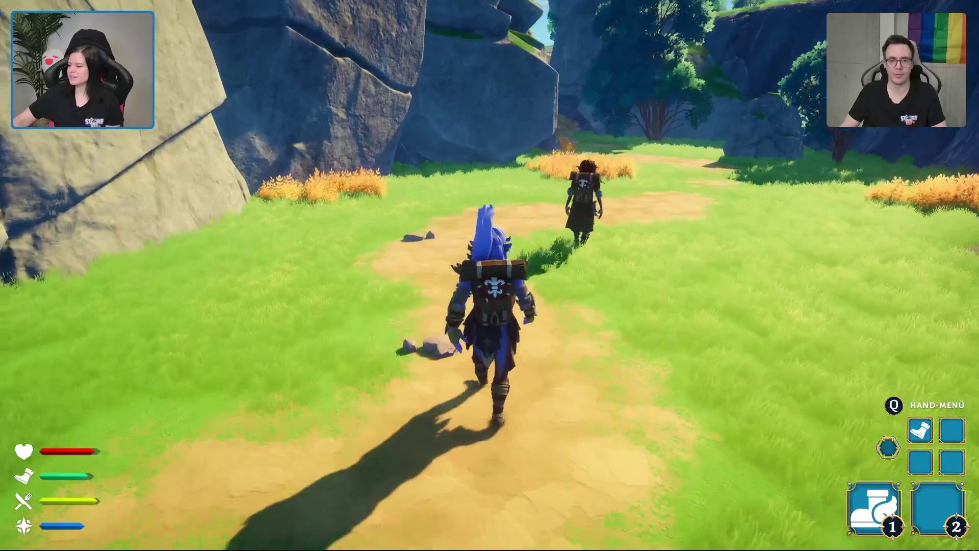
- Run up the shaded cliff path past the companion and out into the sunlit meadow
key("w")
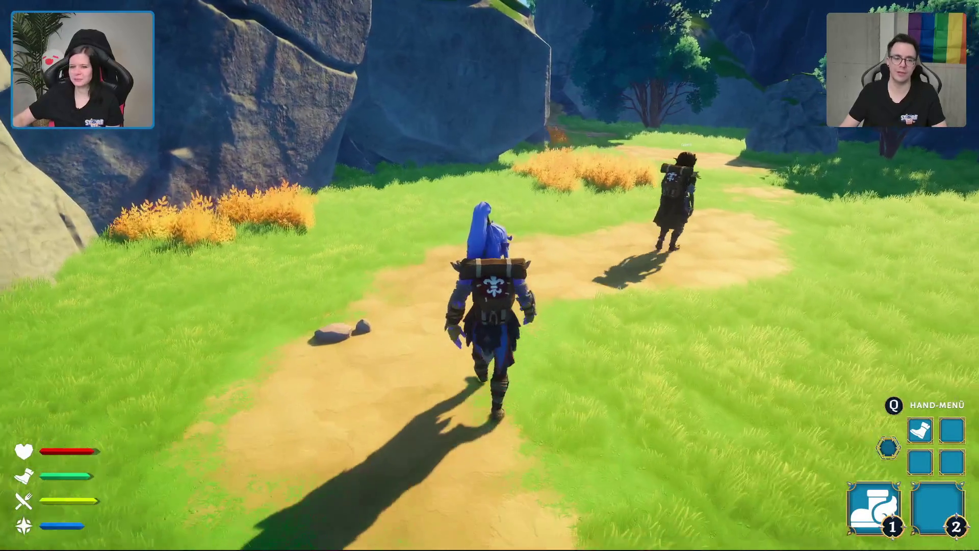
key("w")
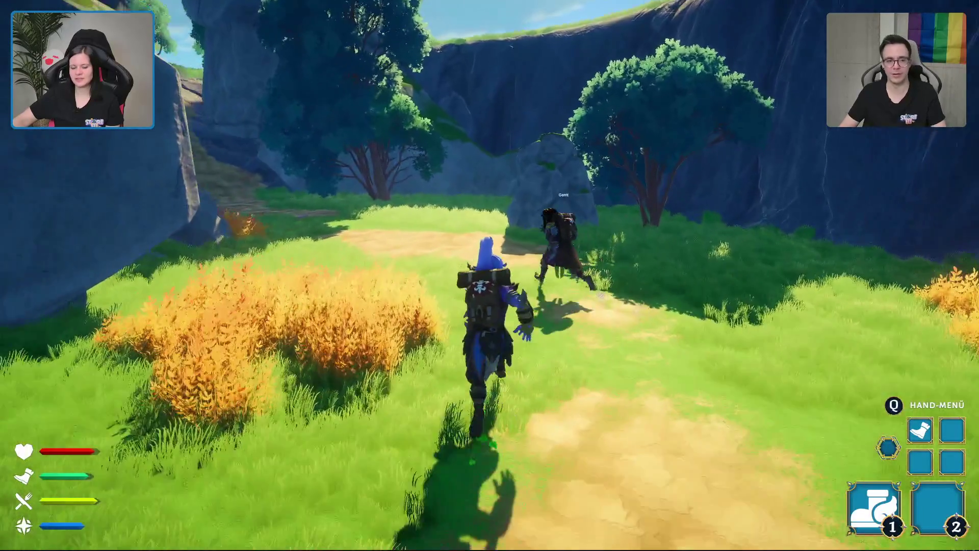
key("w")
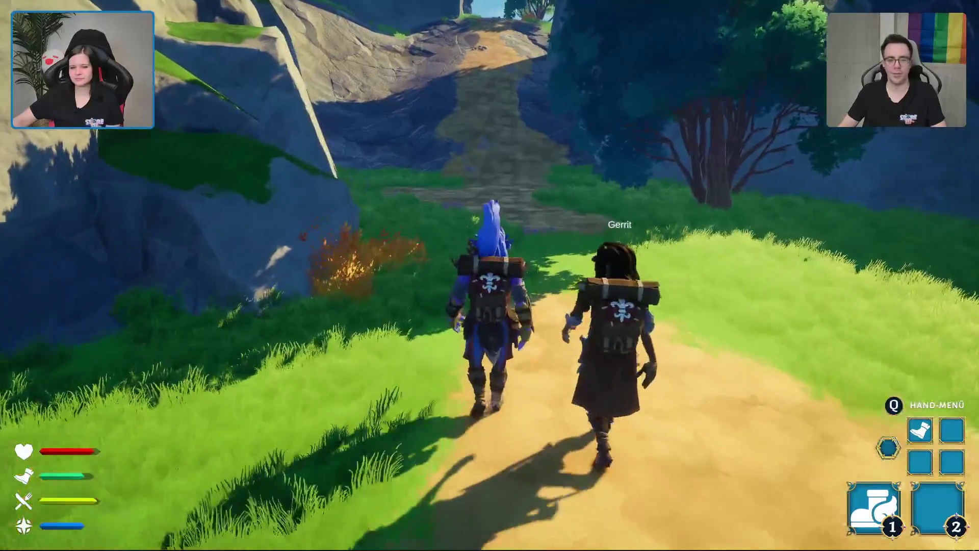
key("w")
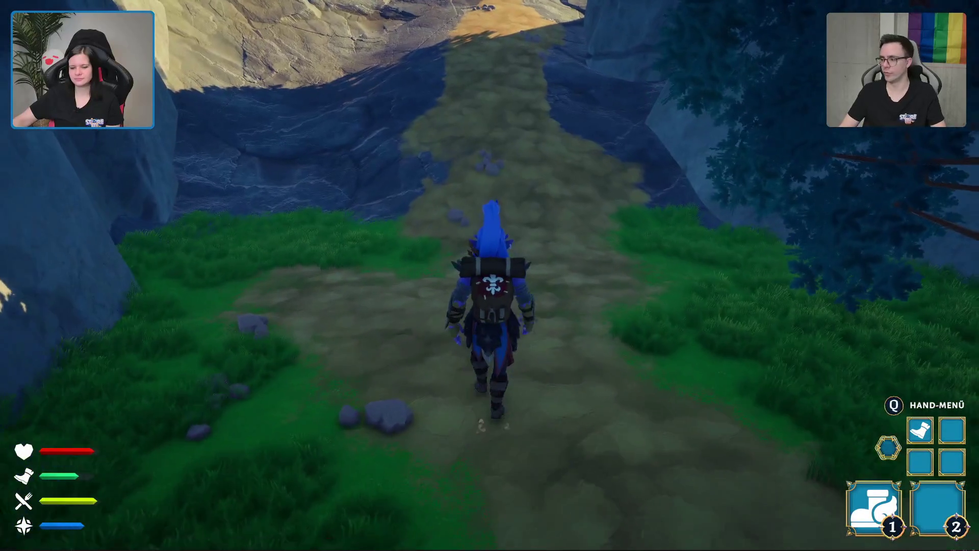
key("w")
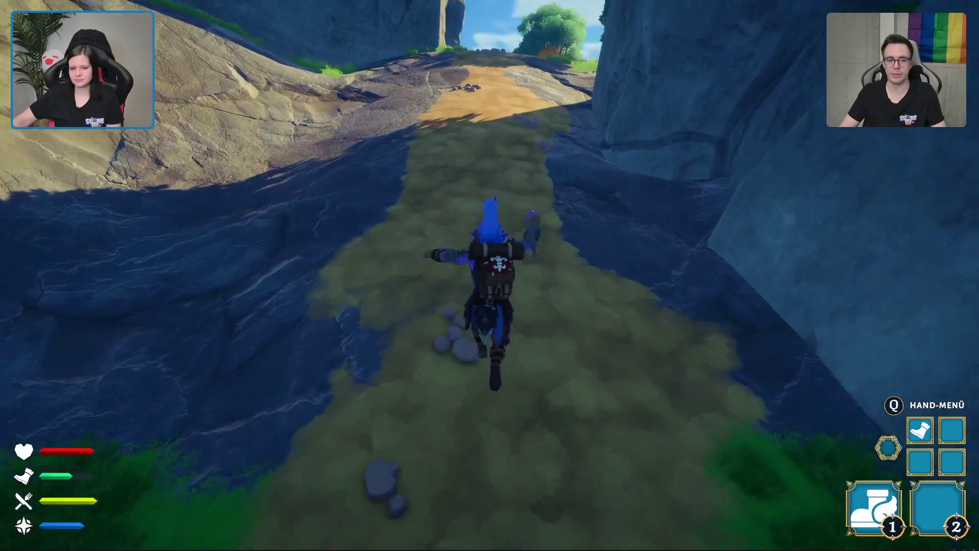
key("w")
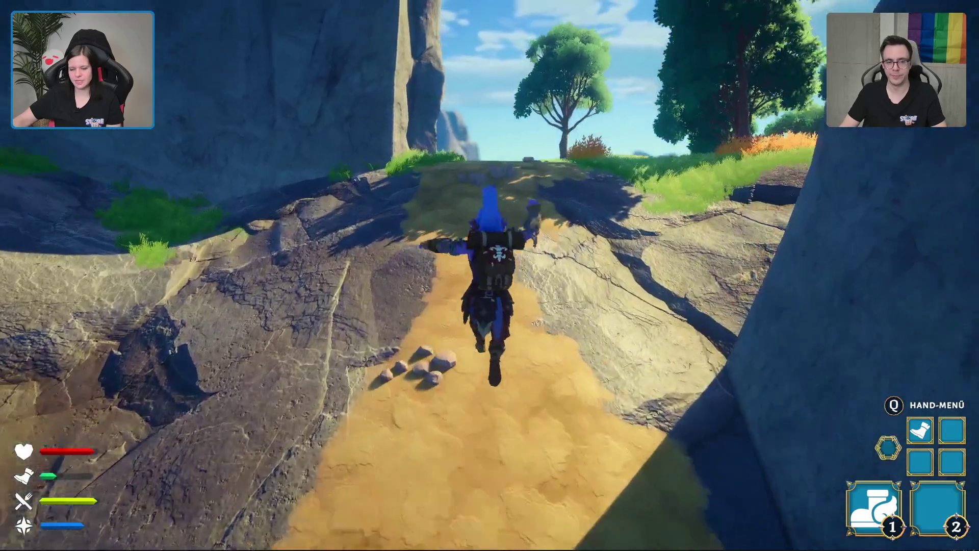
key("w")
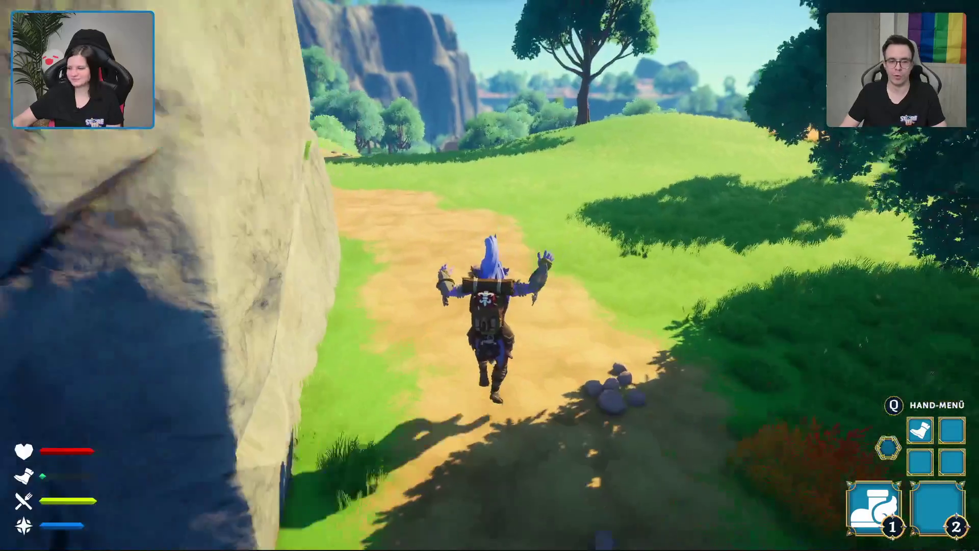
key("w")
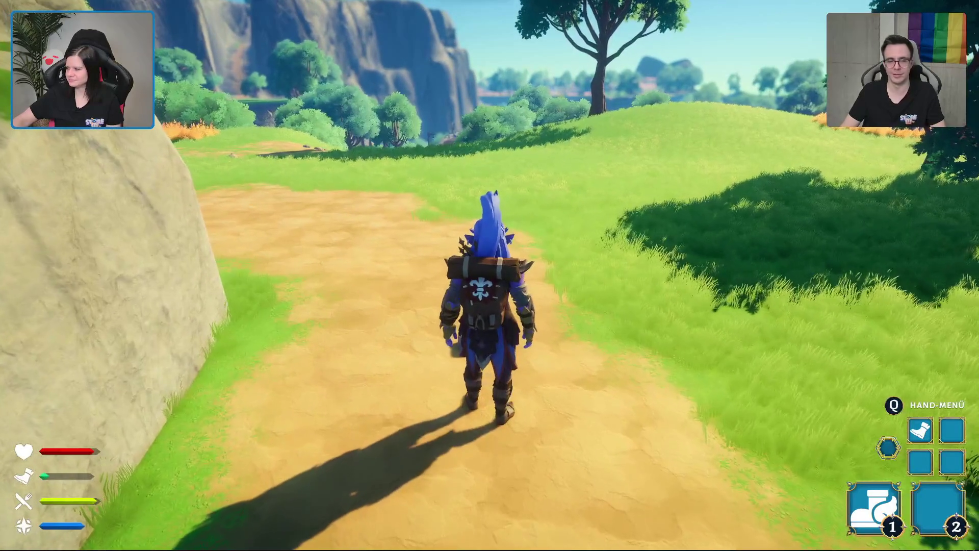
key("w")
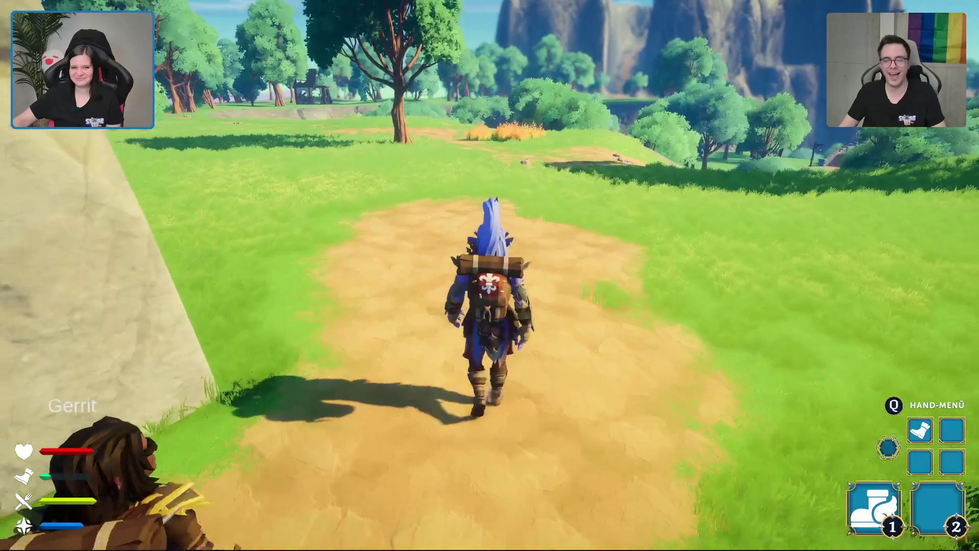
key("w")
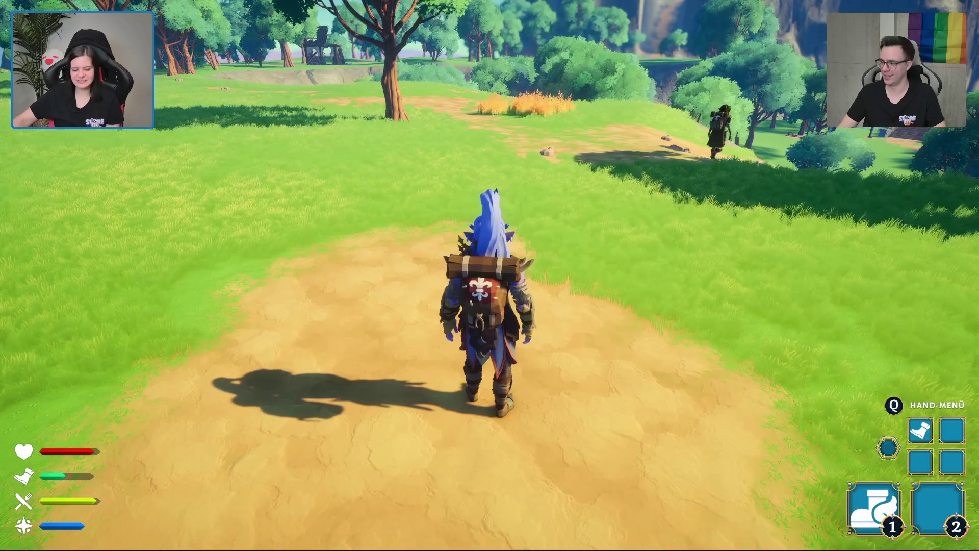
- Run down the dirt path past the rocks beside the companion toward the distant bridge
key("w")
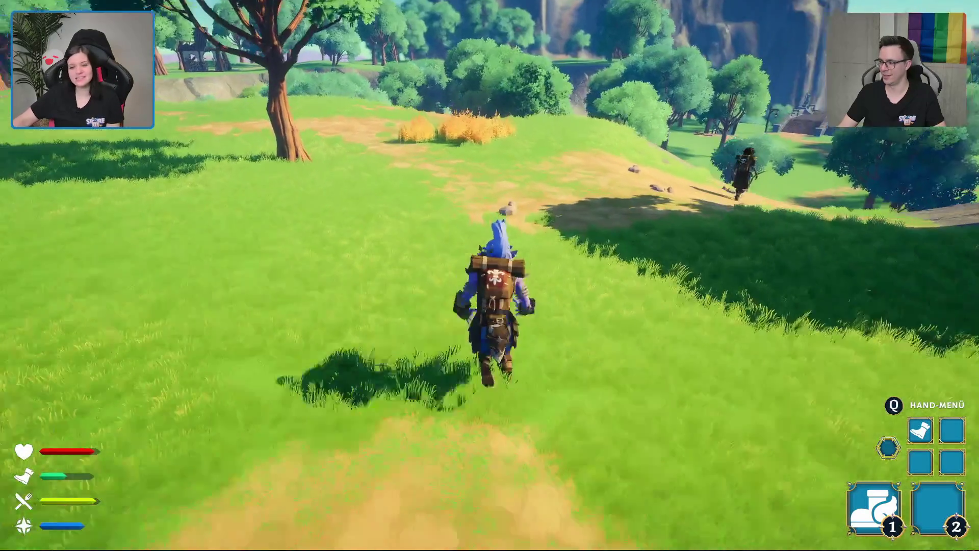
key("w")
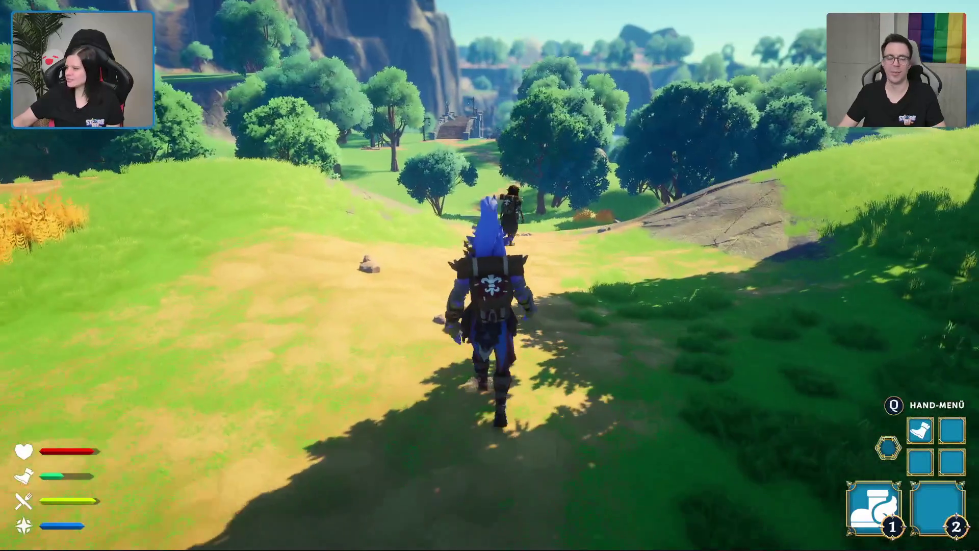
key("w")
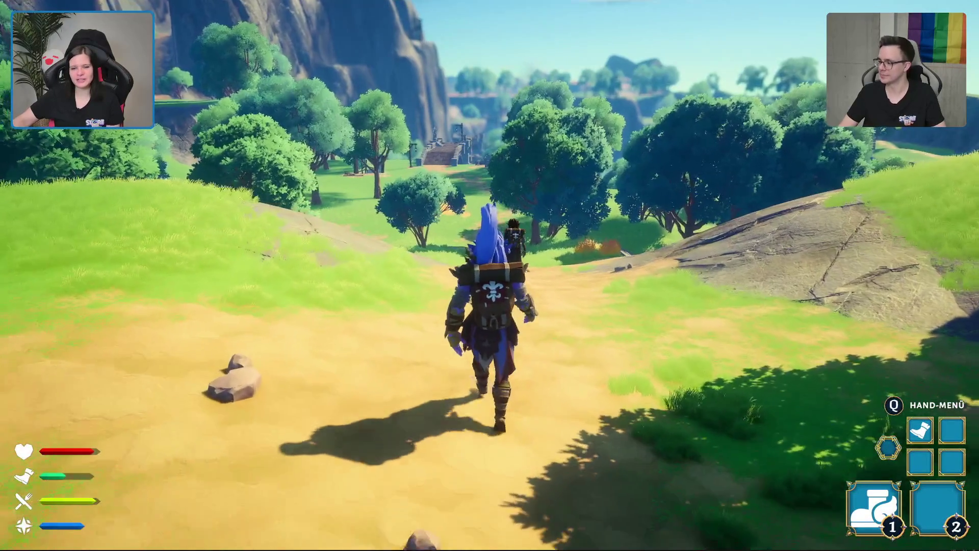
key("w")
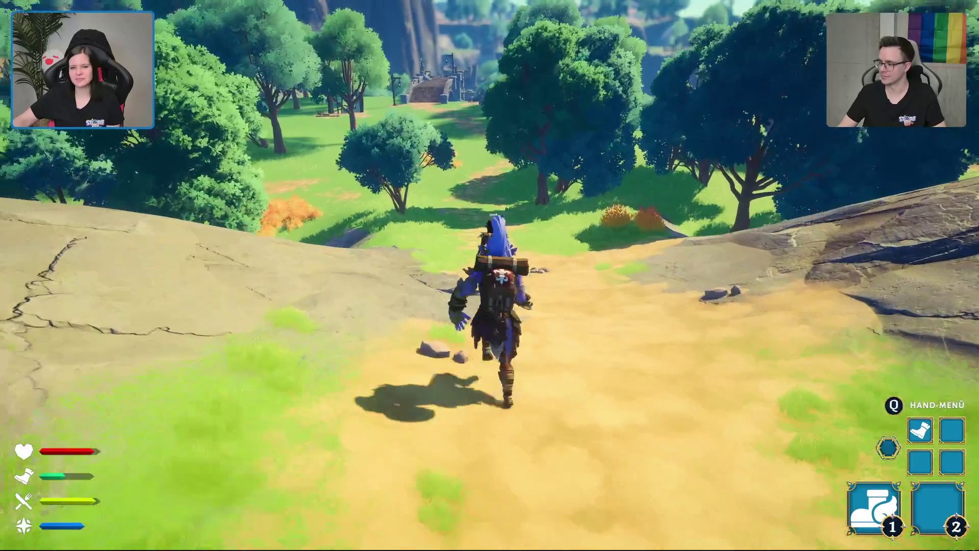
key("w")
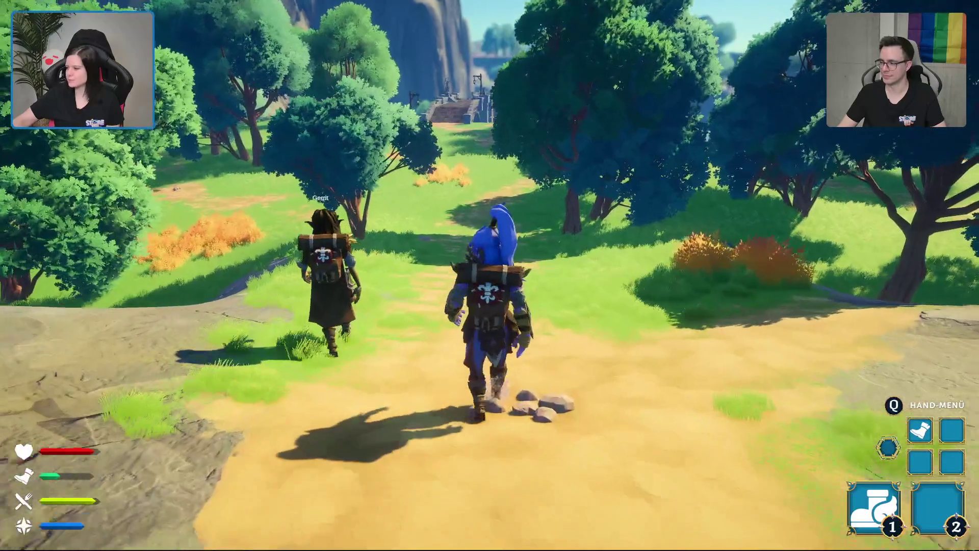
key("w")
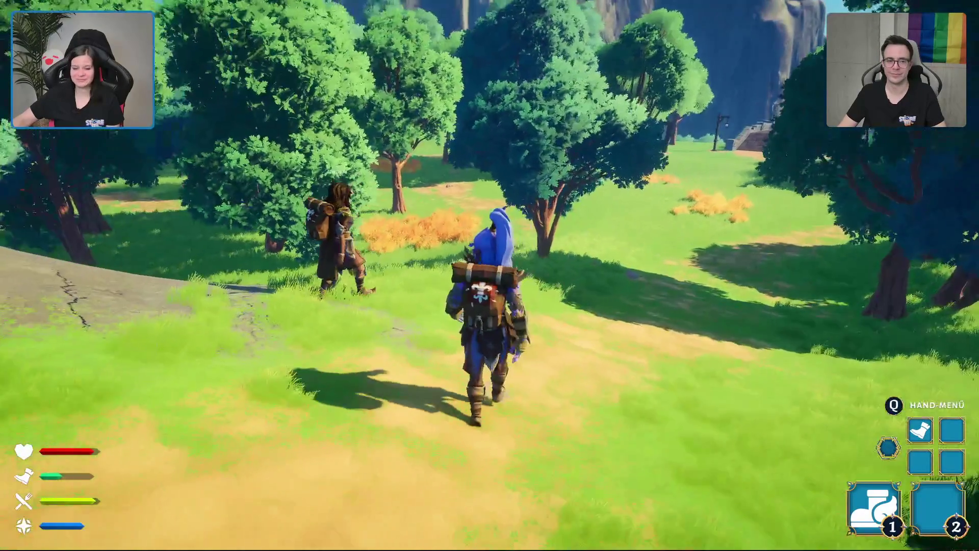
key("w")
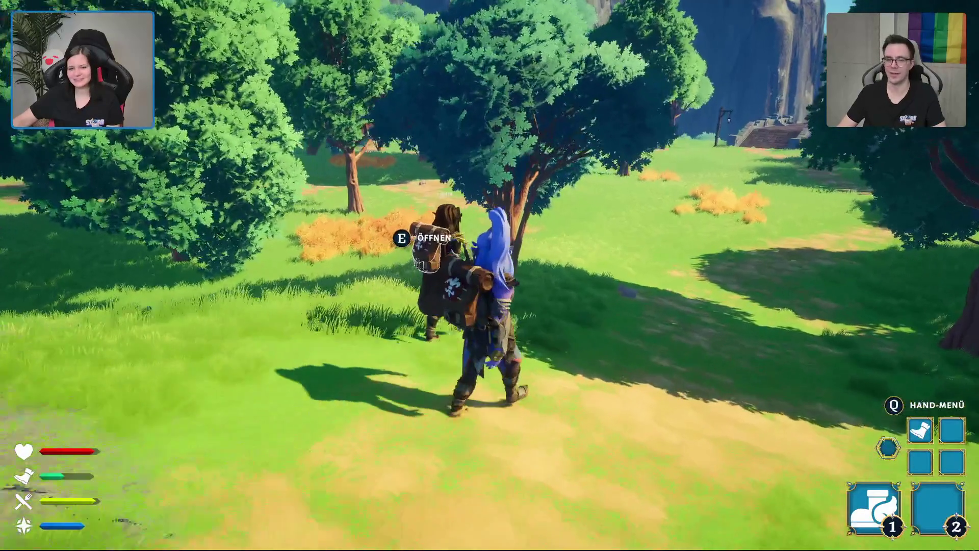
- Walk through the meadow toward the ruins and stop at the lantern post facing the companion
key("w")
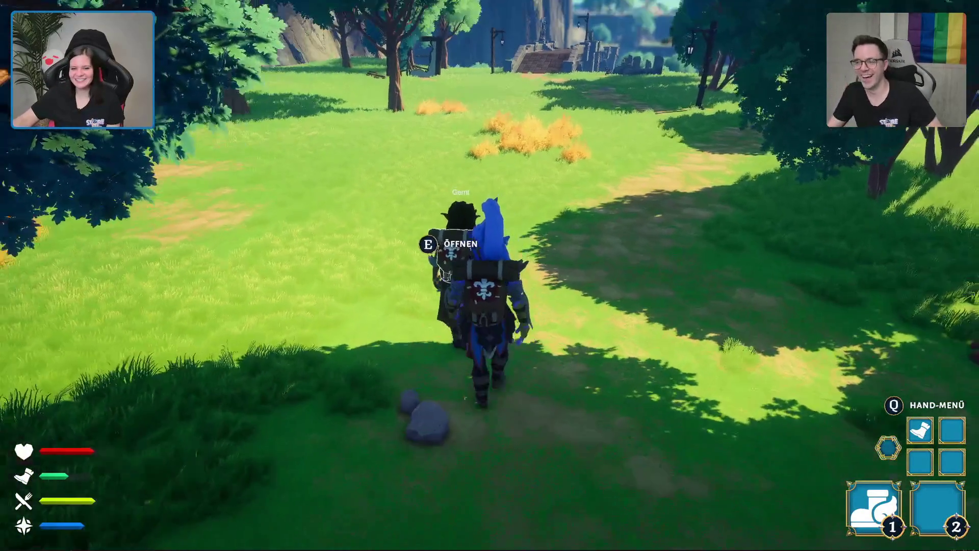
key("w")
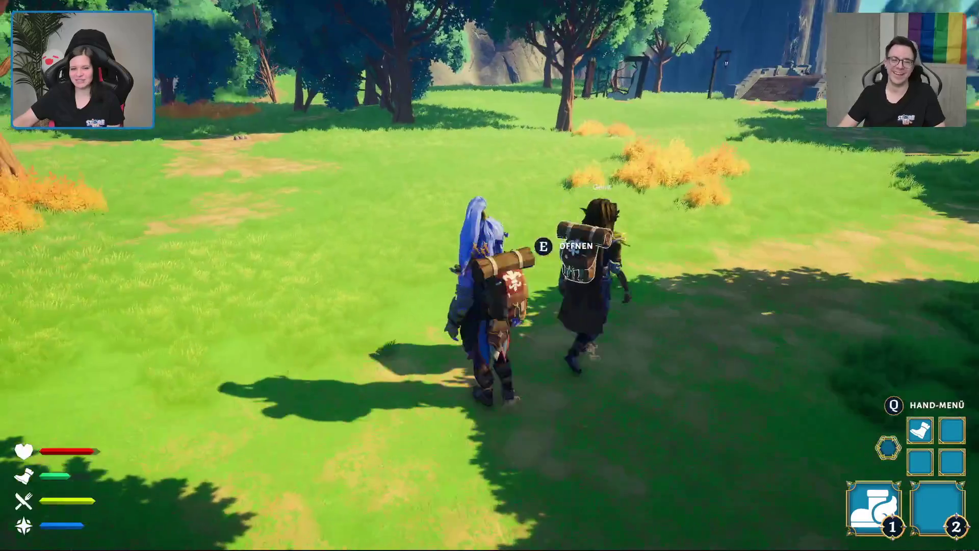
key("w")
key("w")
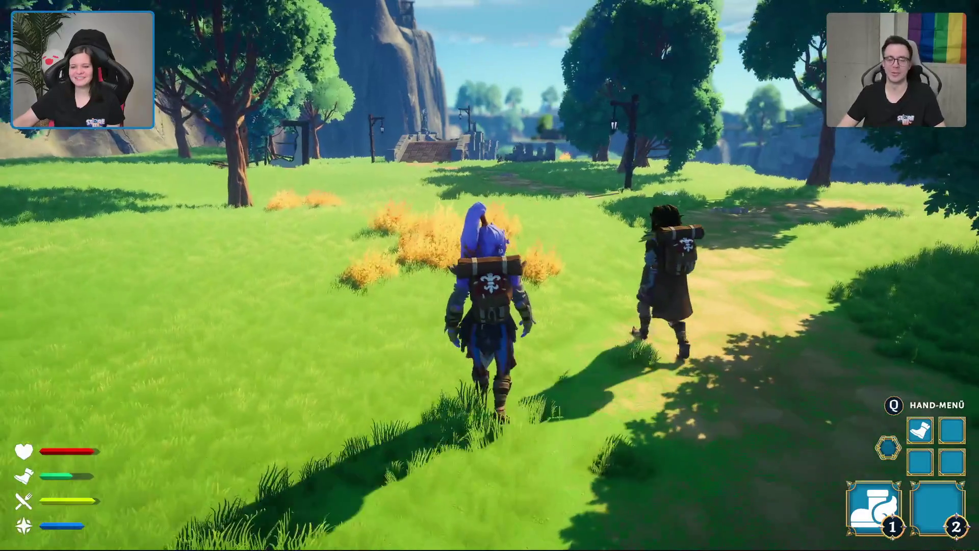
key("w")
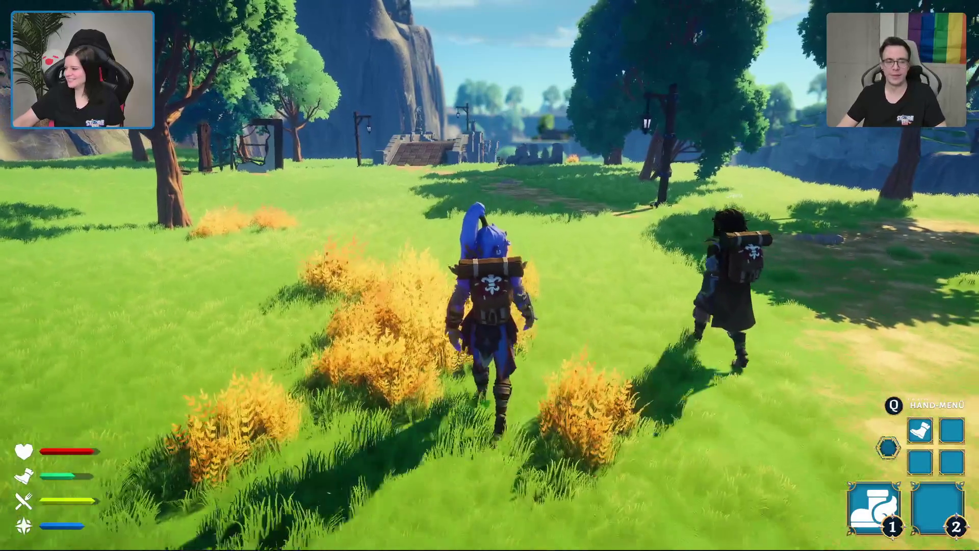
key("w")
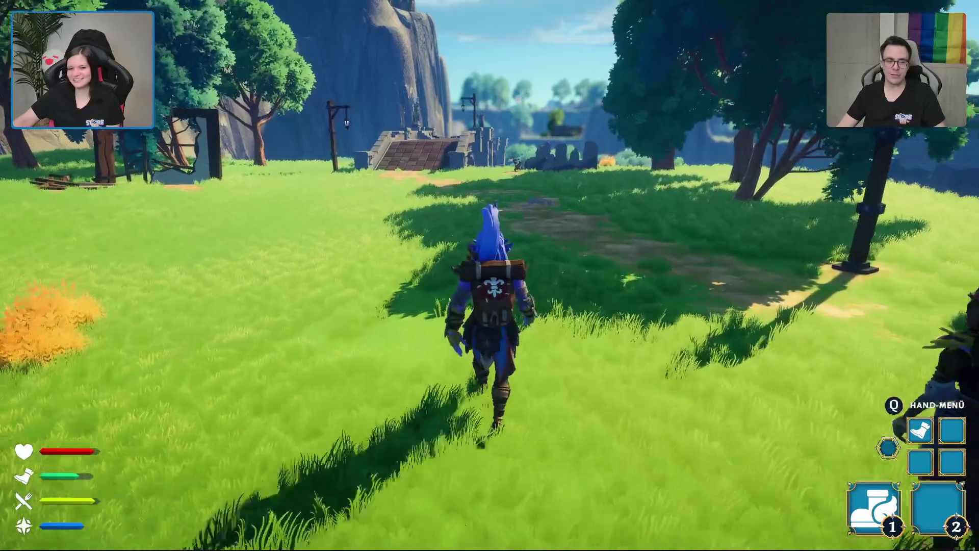
key("w")
key("w")
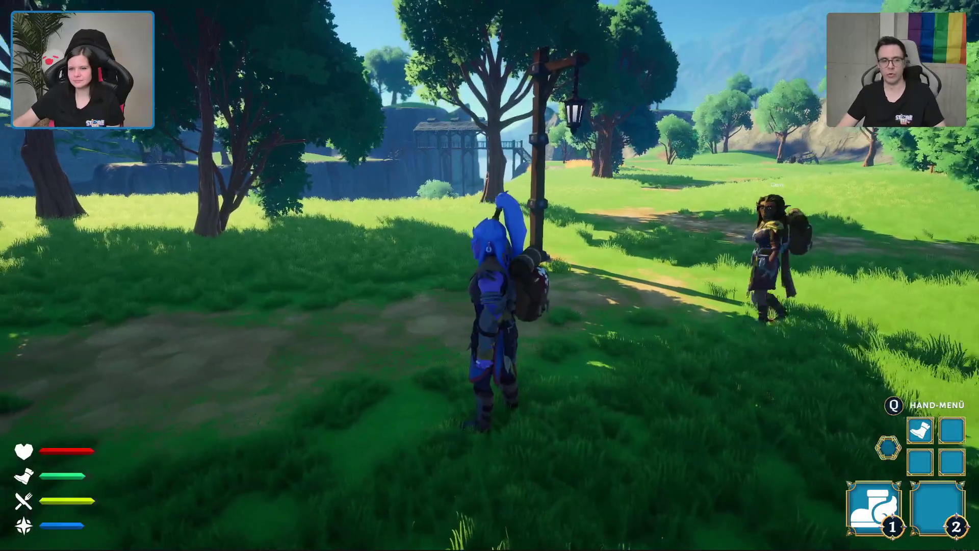
- Run past the stone bridge across the meadow and up onto the ridge beside the companion
key("w")
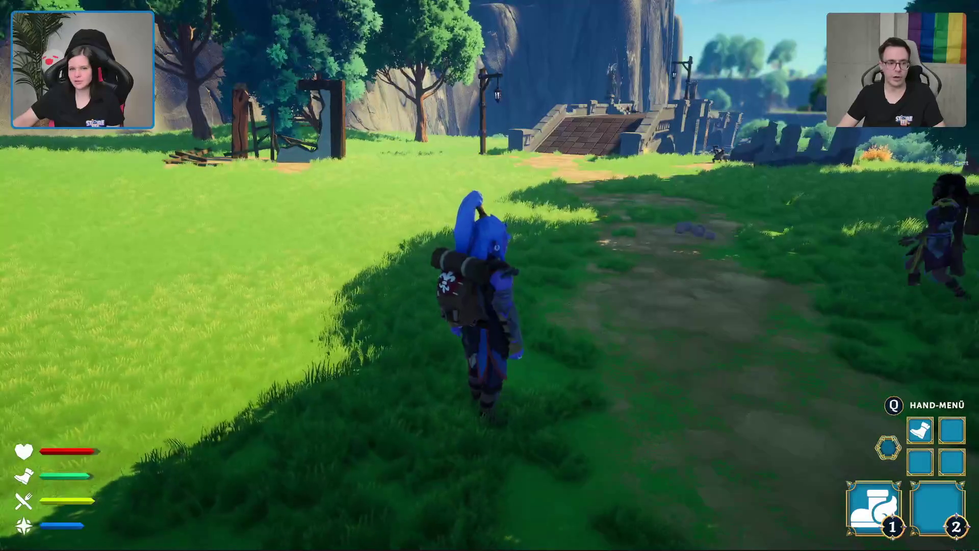
key("w")
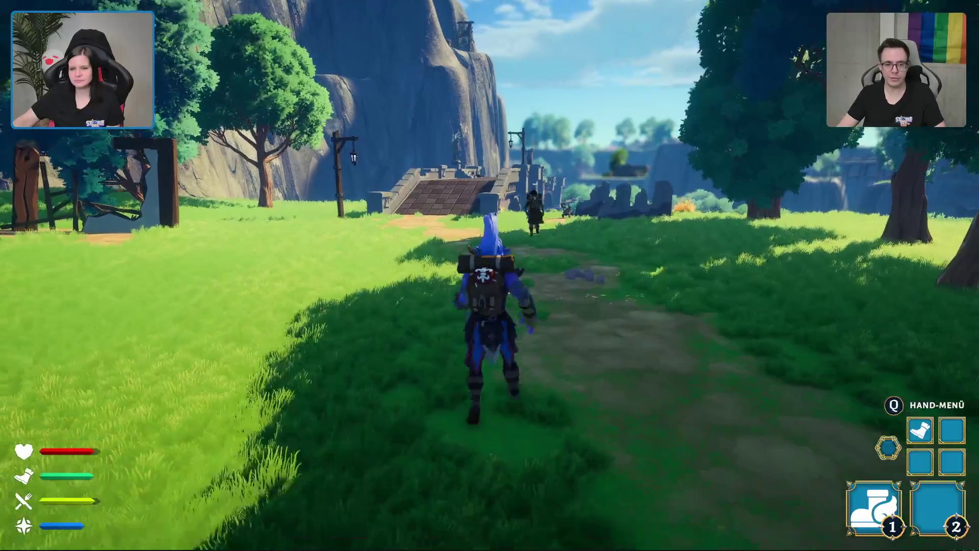
key("w")
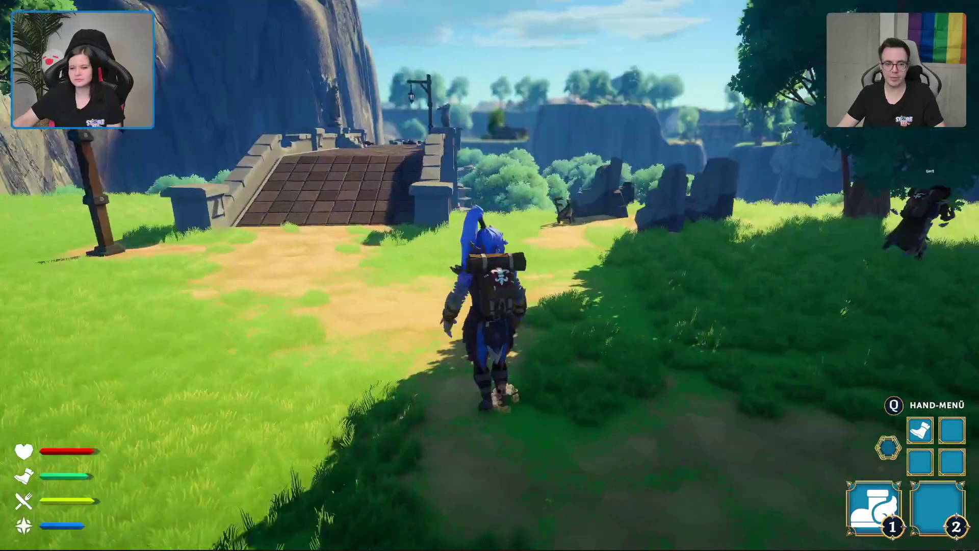
key("w")
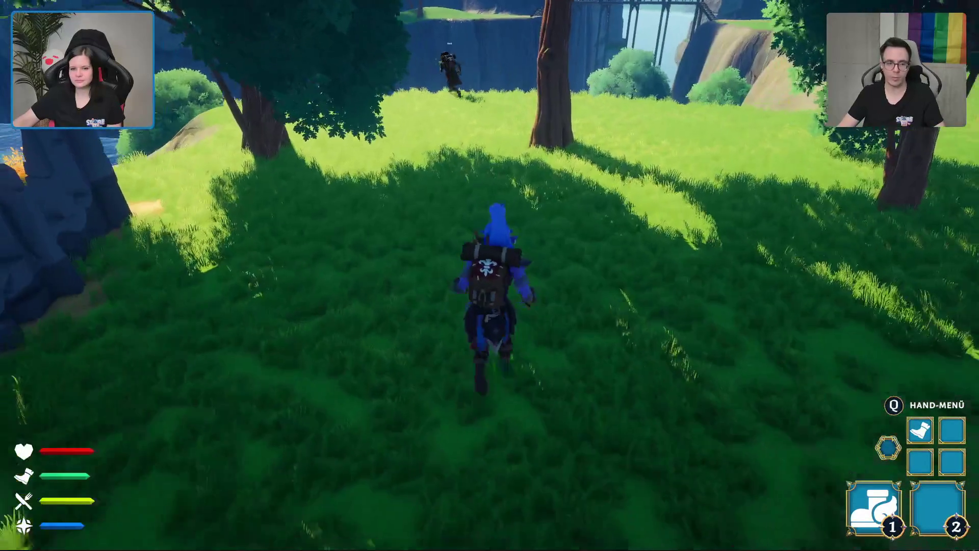
key("w")
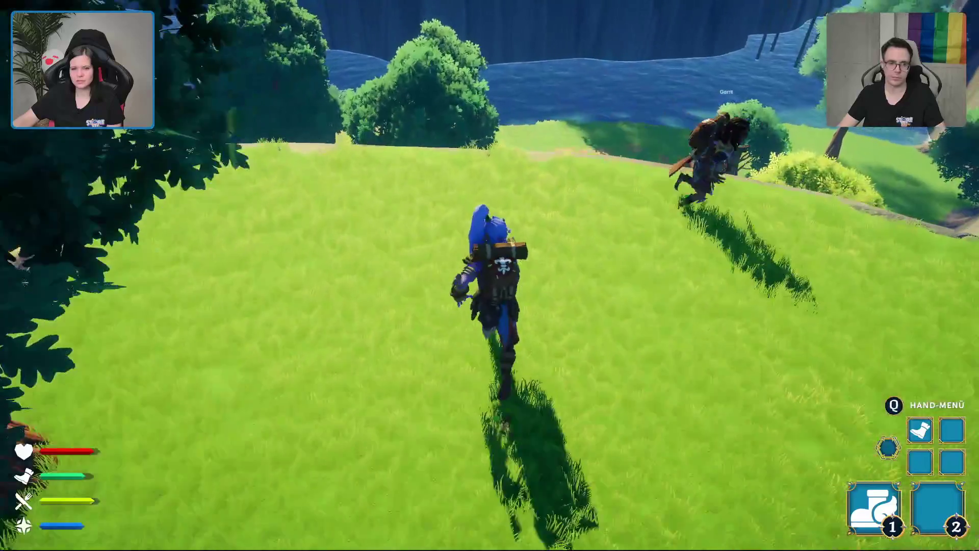
key("w")
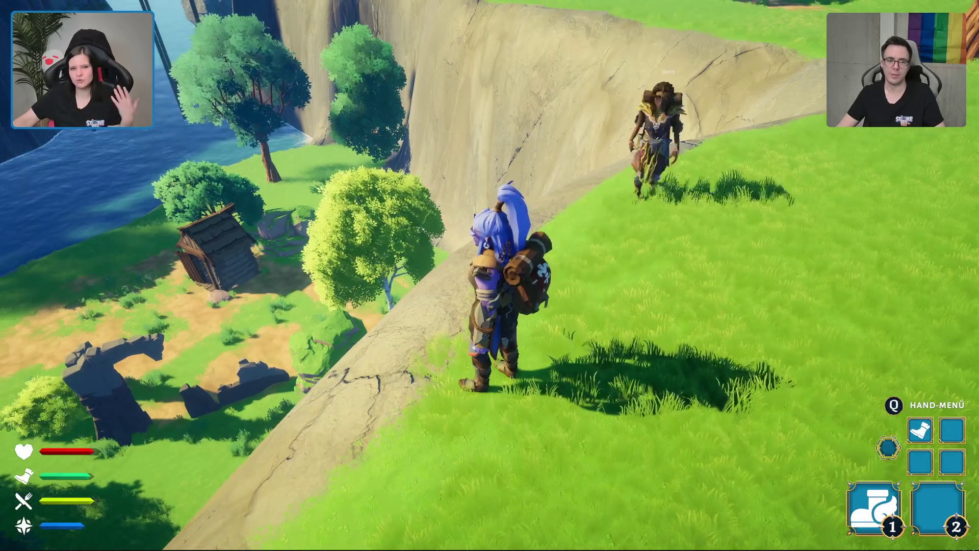
key("w")
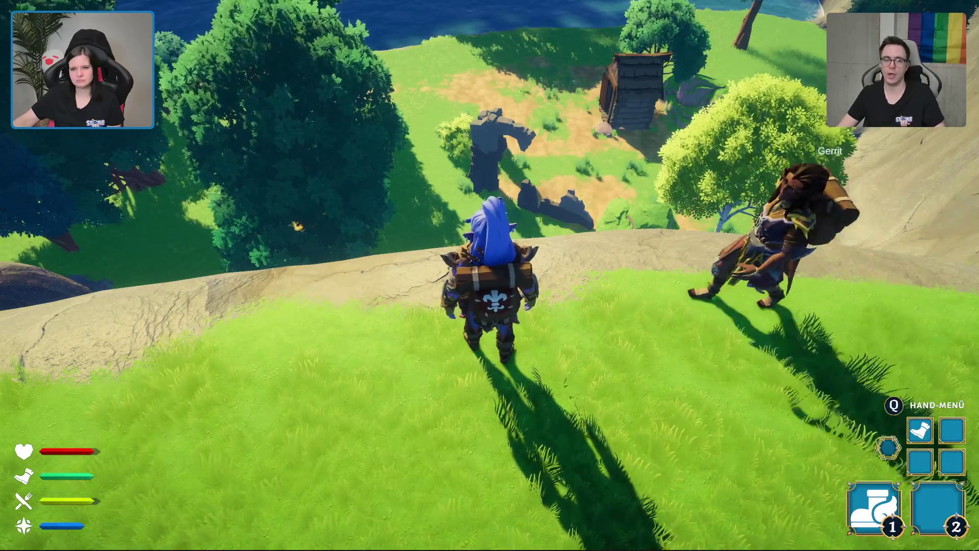
key("a")
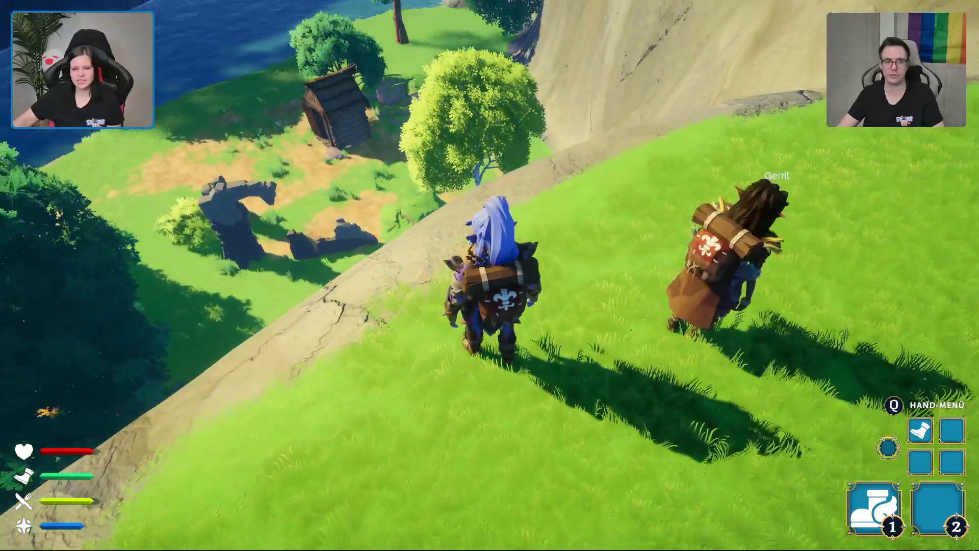
key("a")
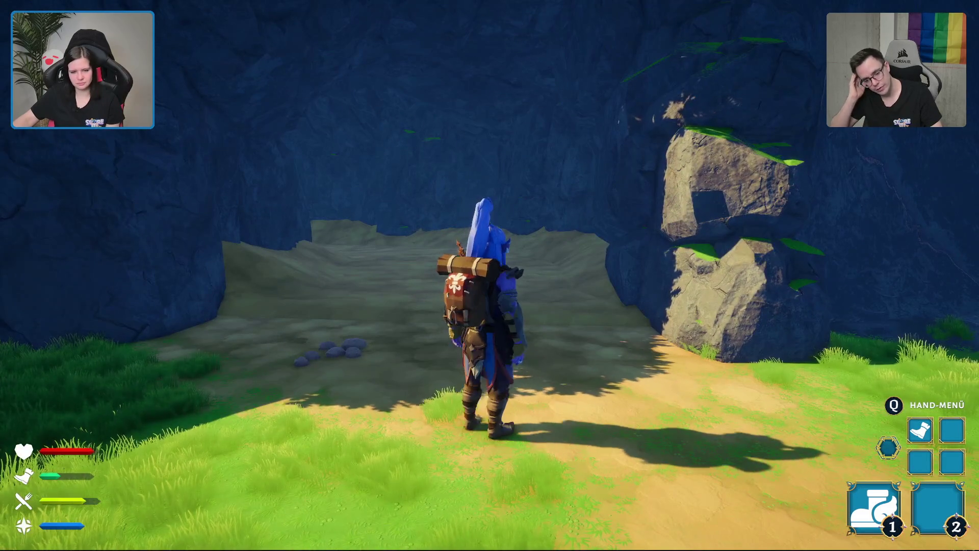
- Run through the cave, climb toward the ceiling hole, drop down, and exit into the sunny clearing
key("w")
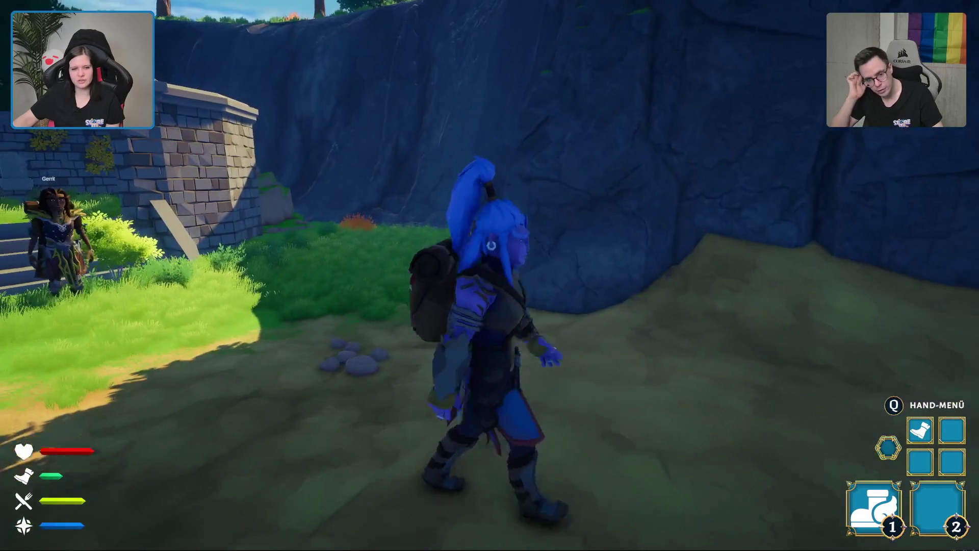
key("w")
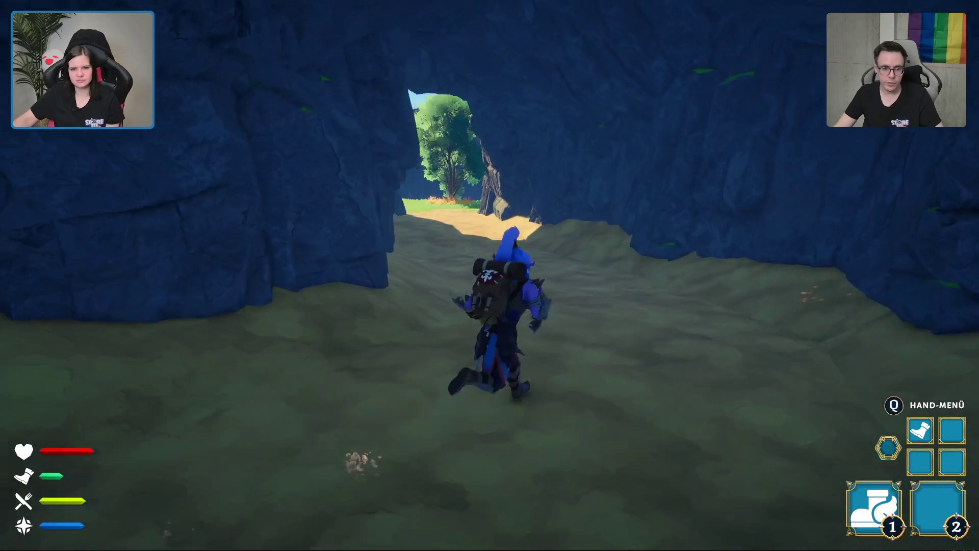
key("w")
key("w")
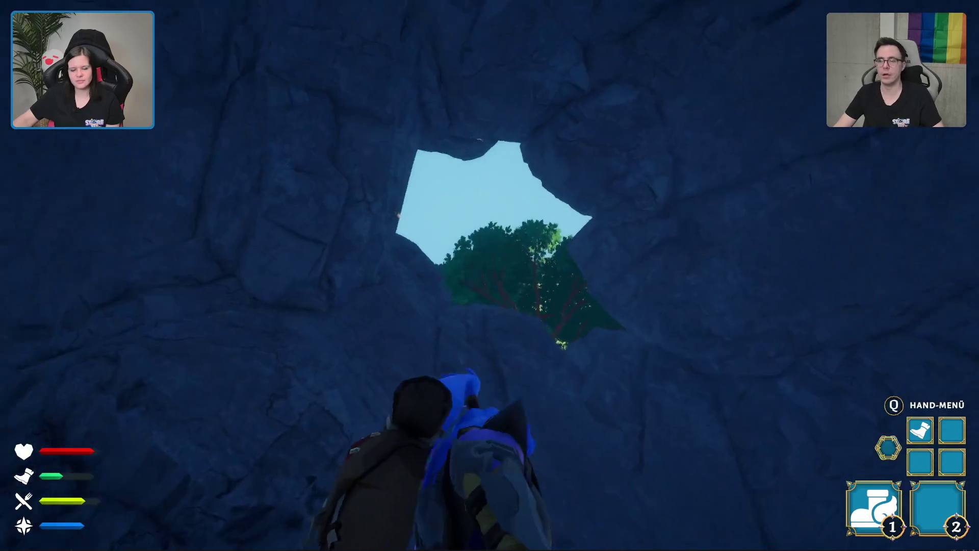
key("w")
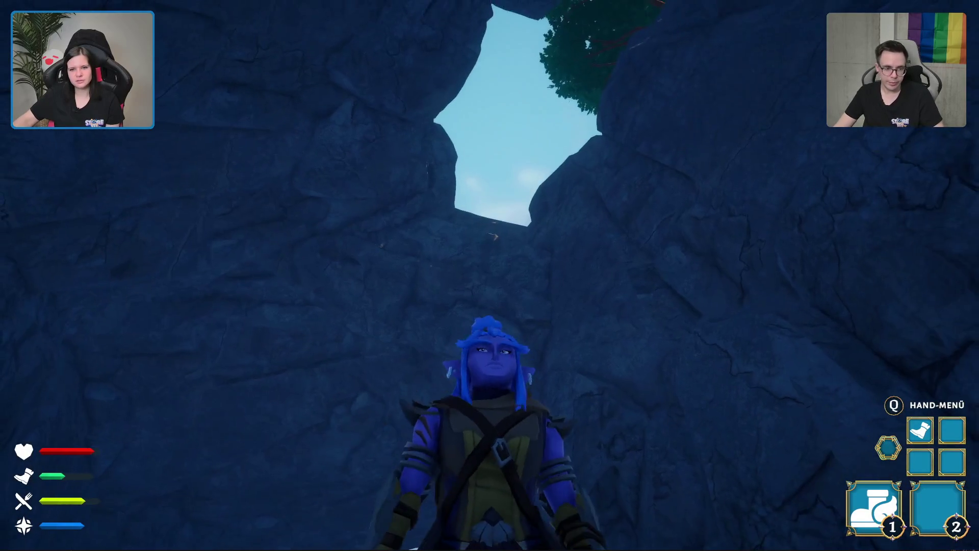
key("w")
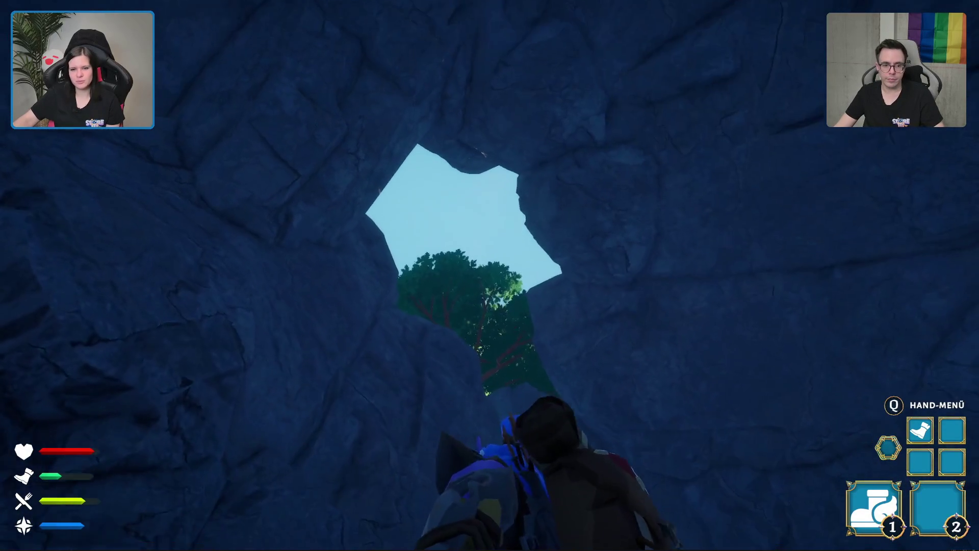
key("w")
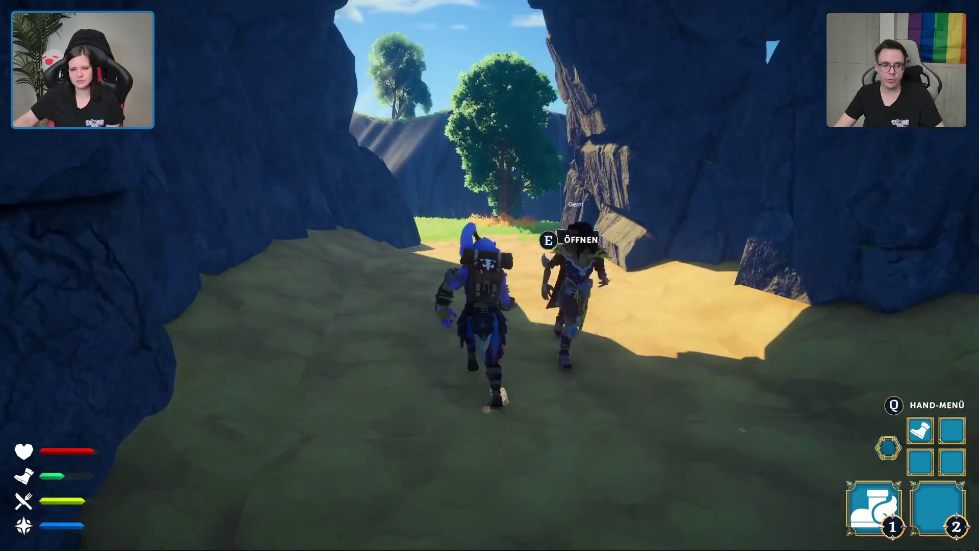
key("w")
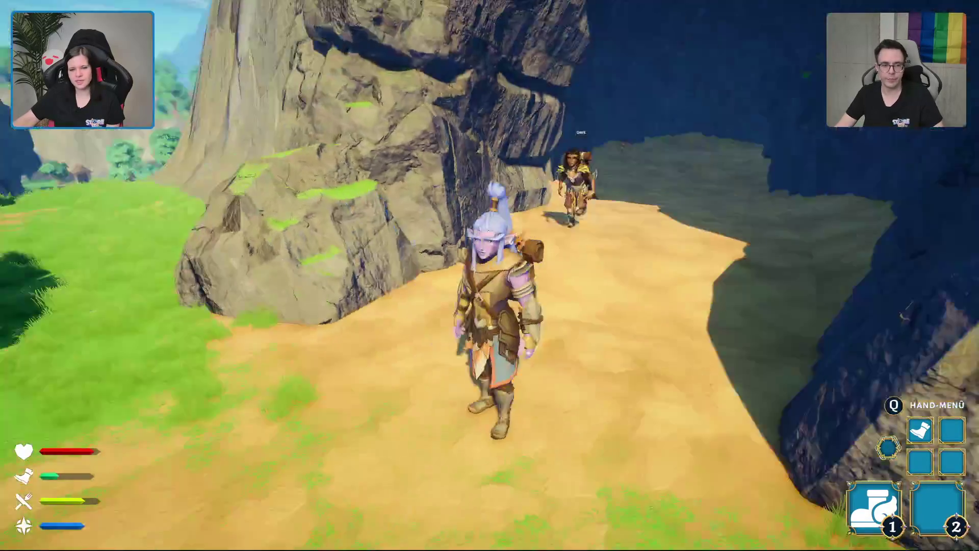
- Open the container at the rock and drag its gold into the Rucksack
key("w")
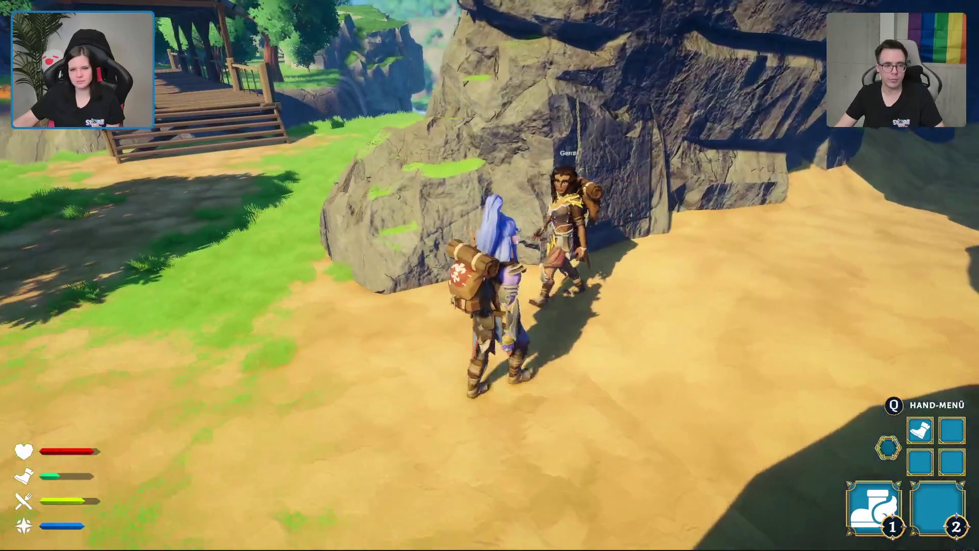
key("e")
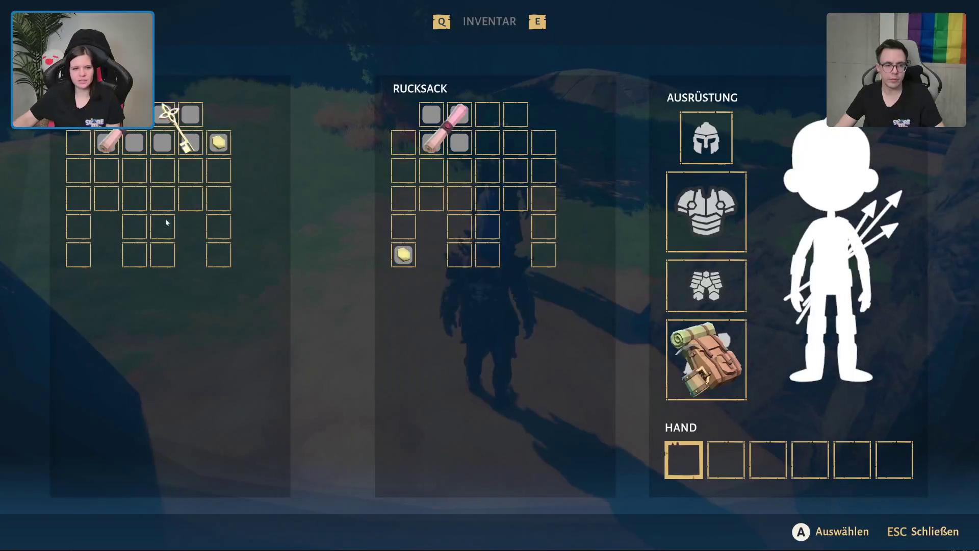
mouse_move(220, 142)
left_mouse_down()
mouse_move(368, 240)
mouse_move(407, 254)
left_mouse_up()
key("Escape")
key("Escape")
key("Escape")
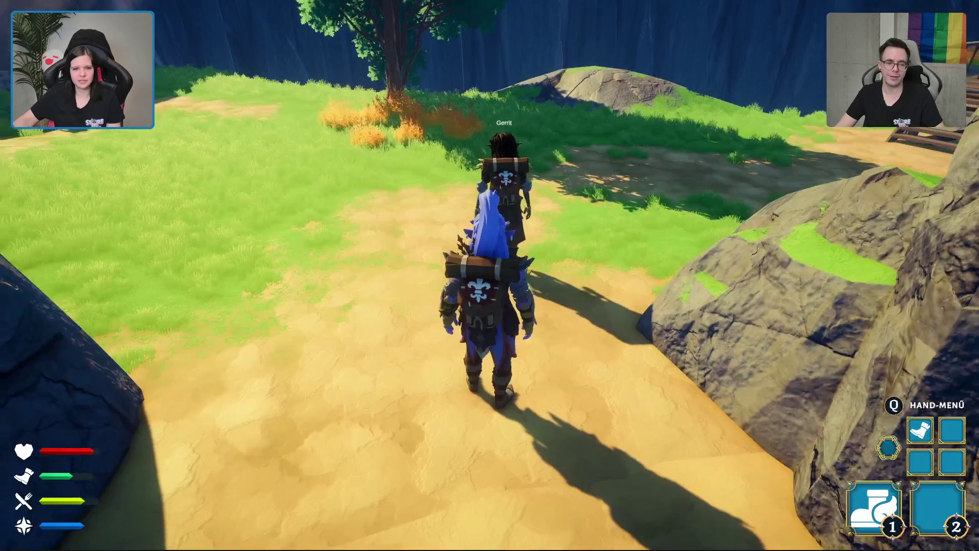
- Dash up the grassy slope and glide off the cliff down into the gorge under the bridge
key("w")
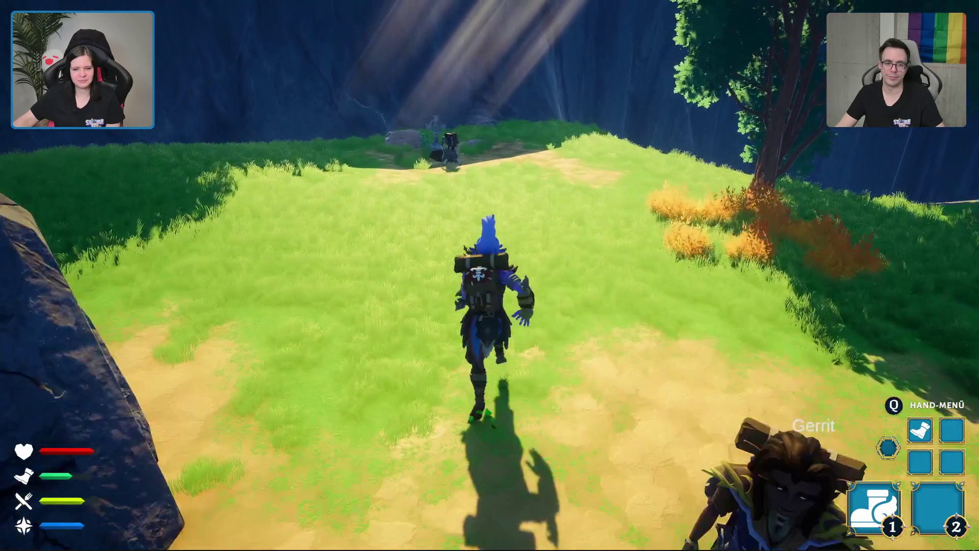
key("Tab")
key("Escape")
key("Escape")
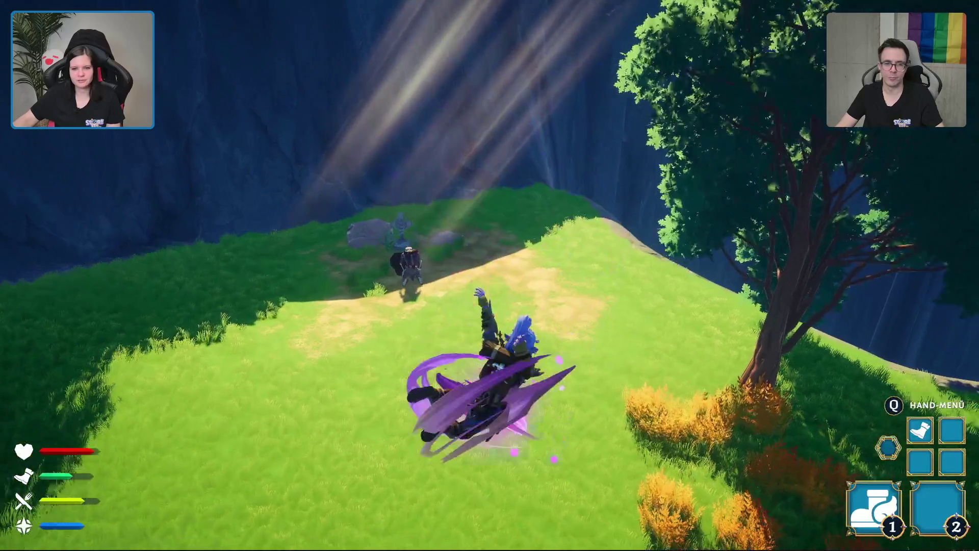
key("w")
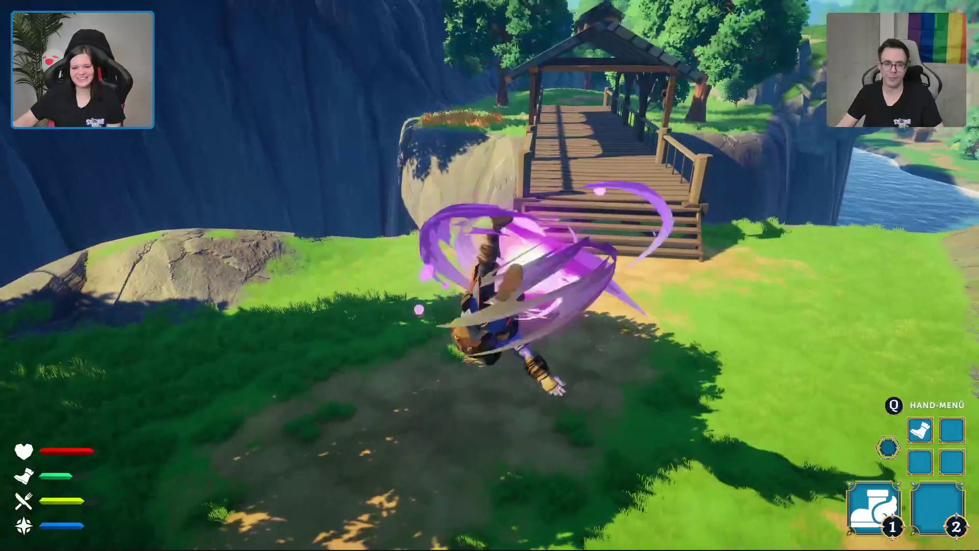
key("w")
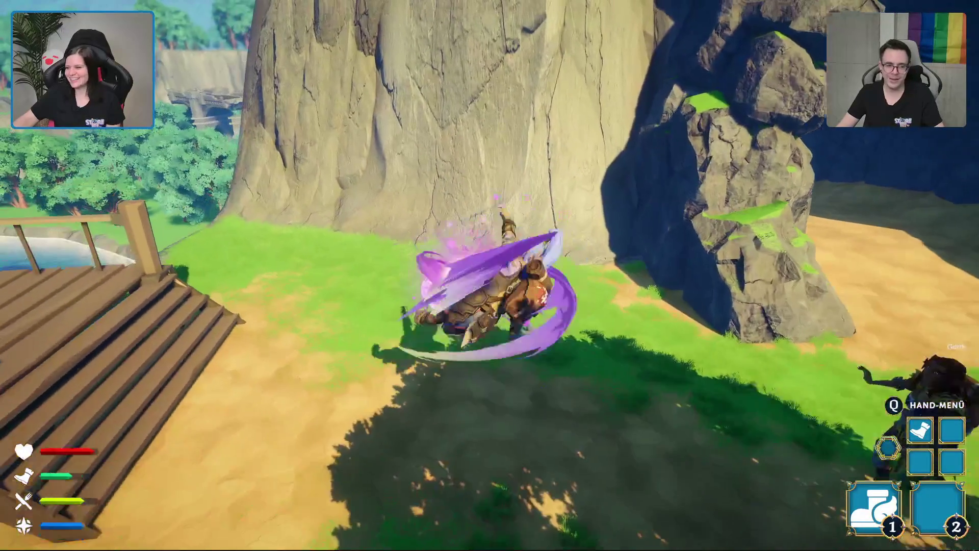
key("w")
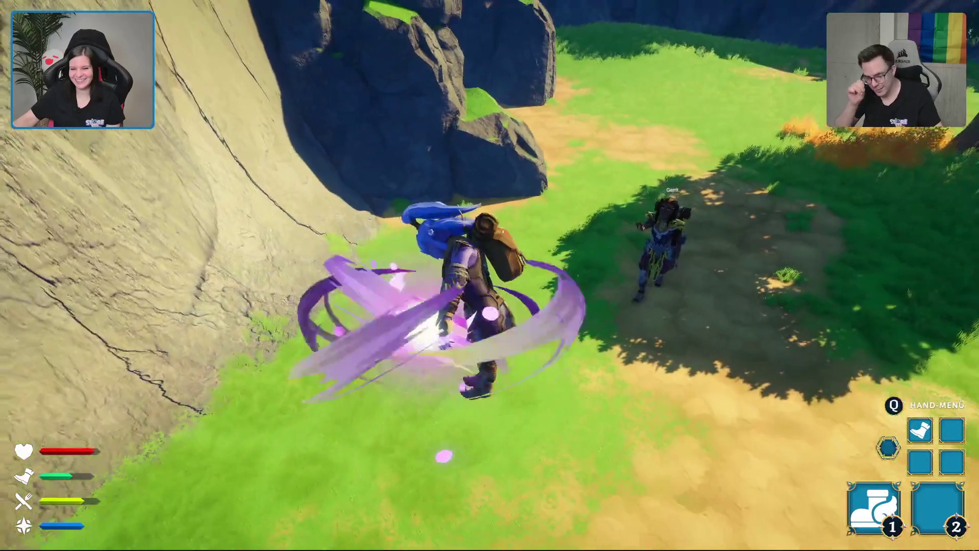
key("w")
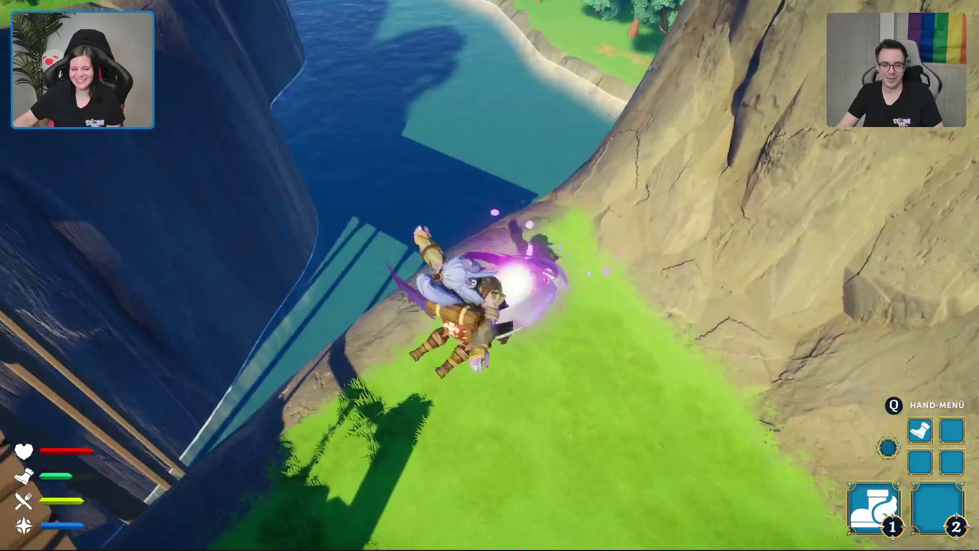
key("w")
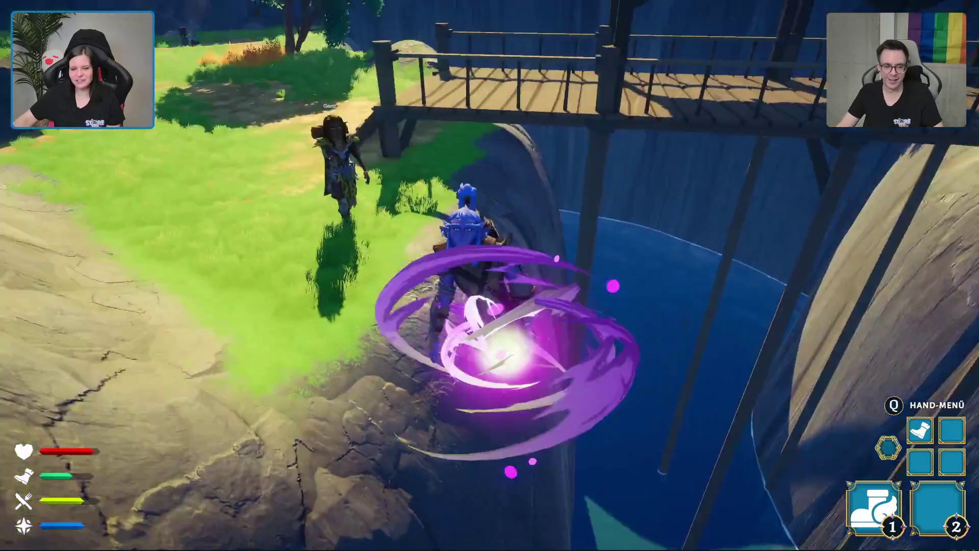
key("w")
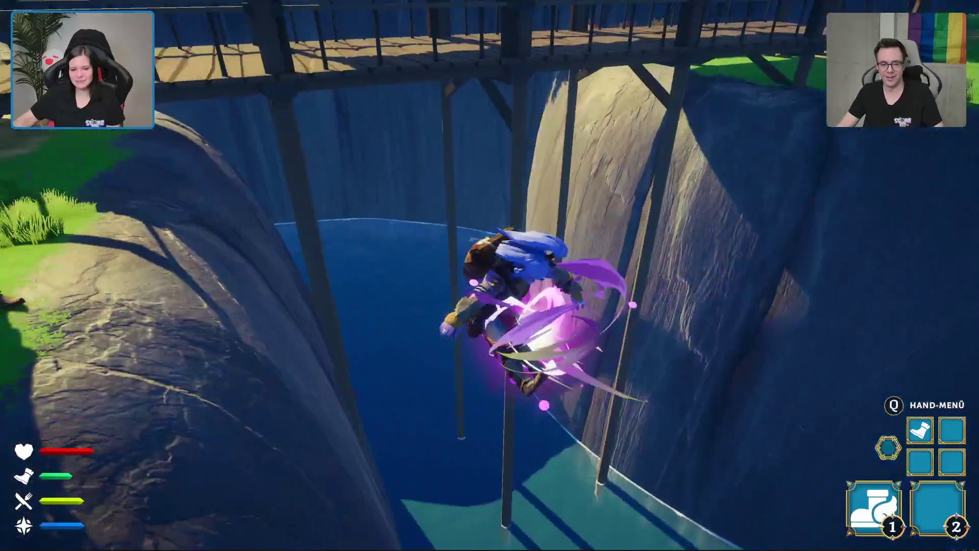
key("w")
key("w")
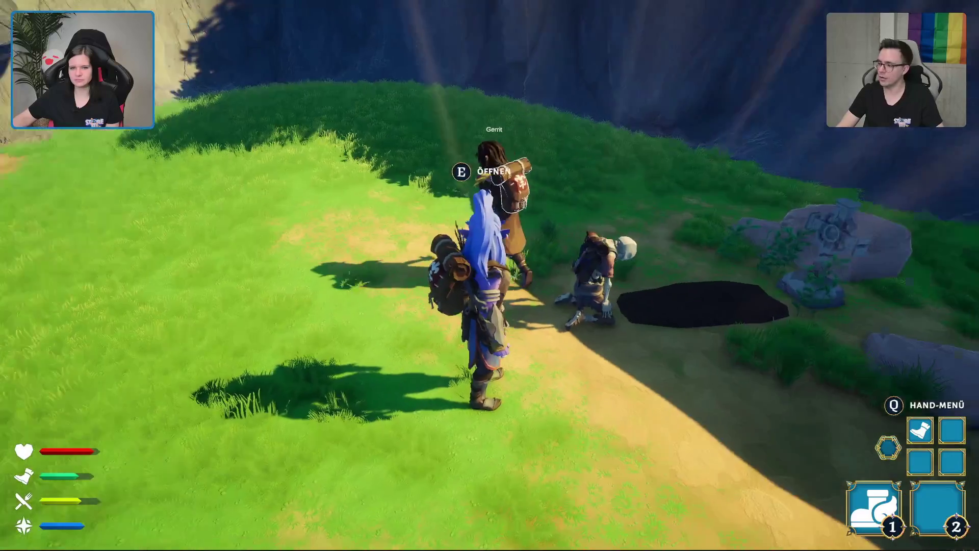
- Loot the chest's gold into the backpack with 'Looten', then walk back along the grassy path
key("Tab")
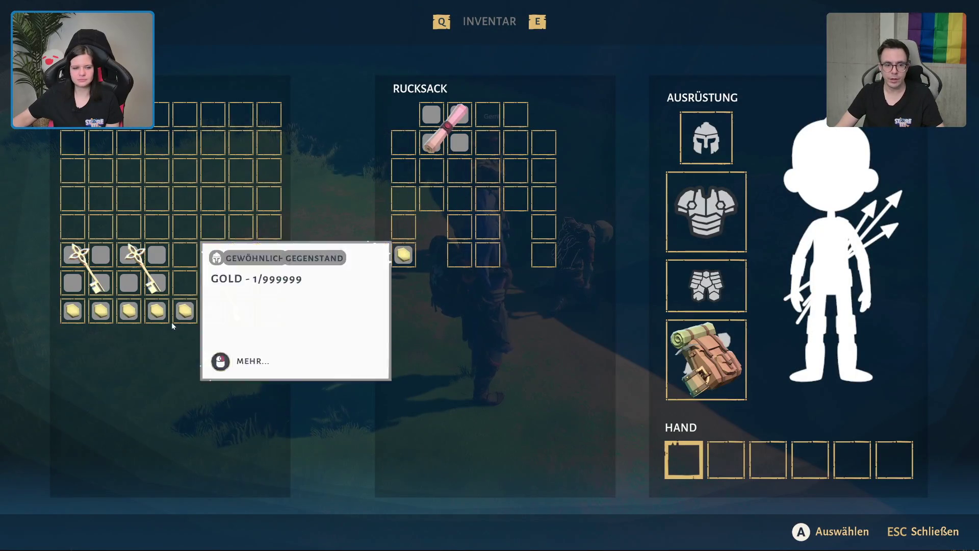
left_click(184, 310)
left_click(208, 340)
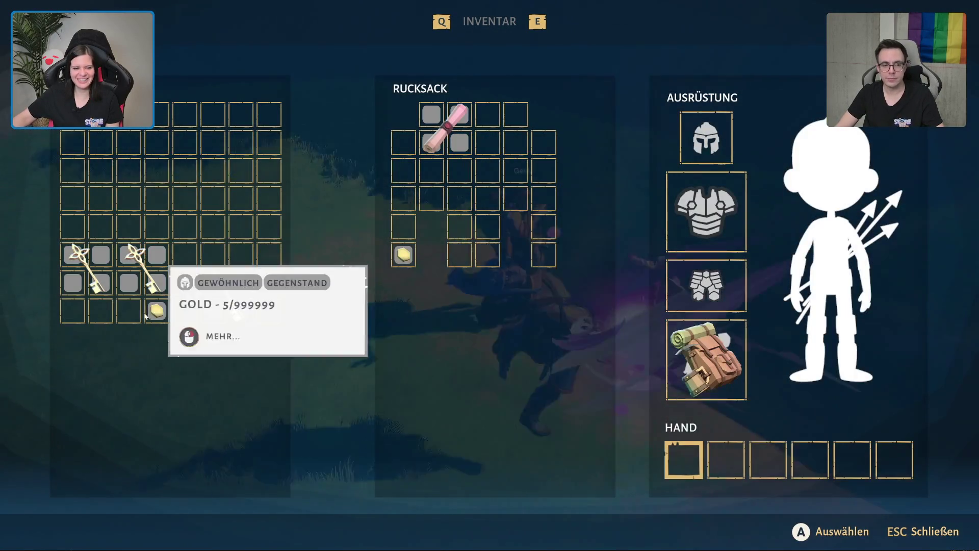
key("Escape")
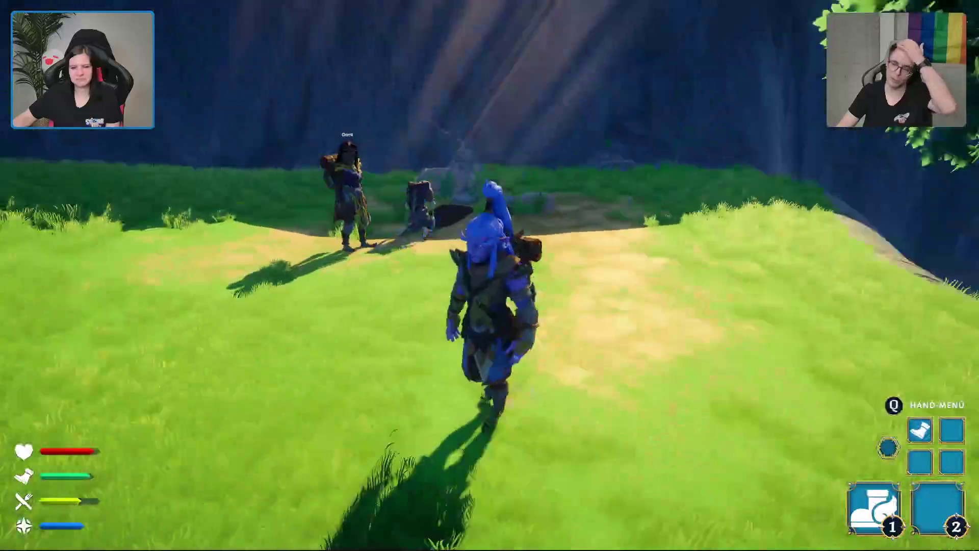
key("w")
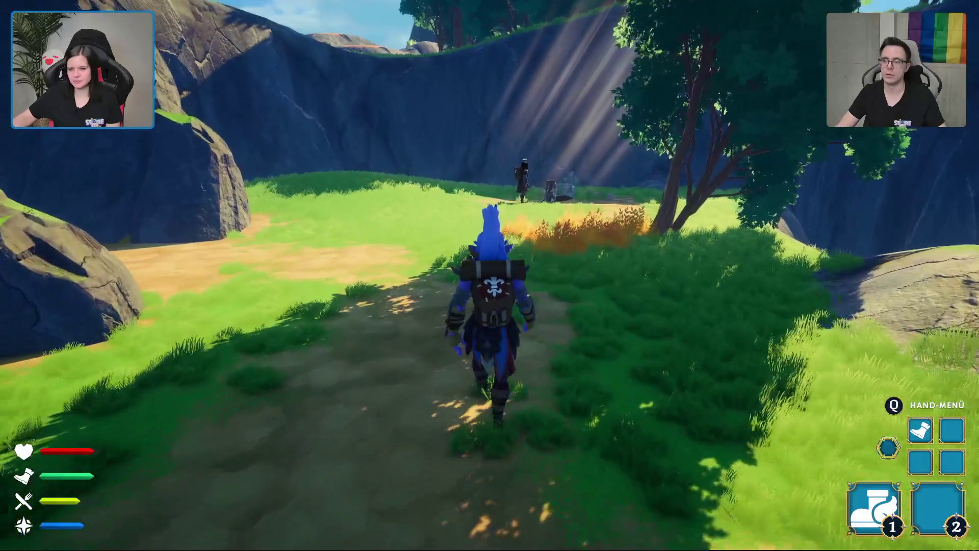
- Flick the hand menu wheel open and shut, then bring up the backpack and equipment inventory
key("q")
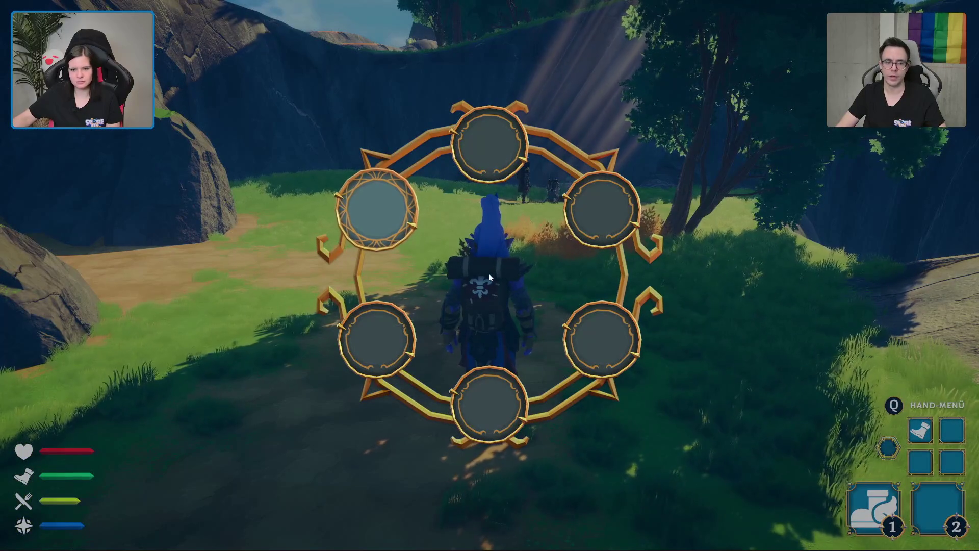
key("q")
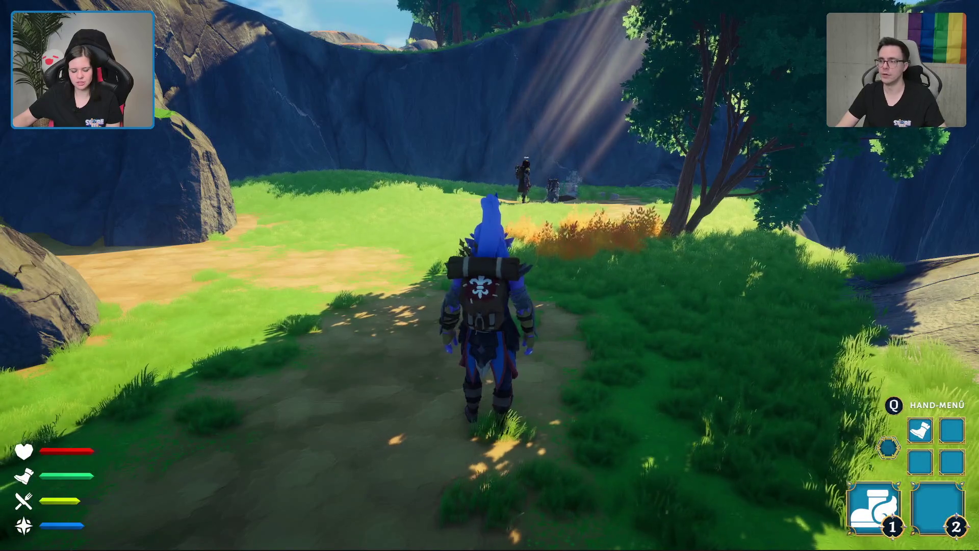
key("Tab")
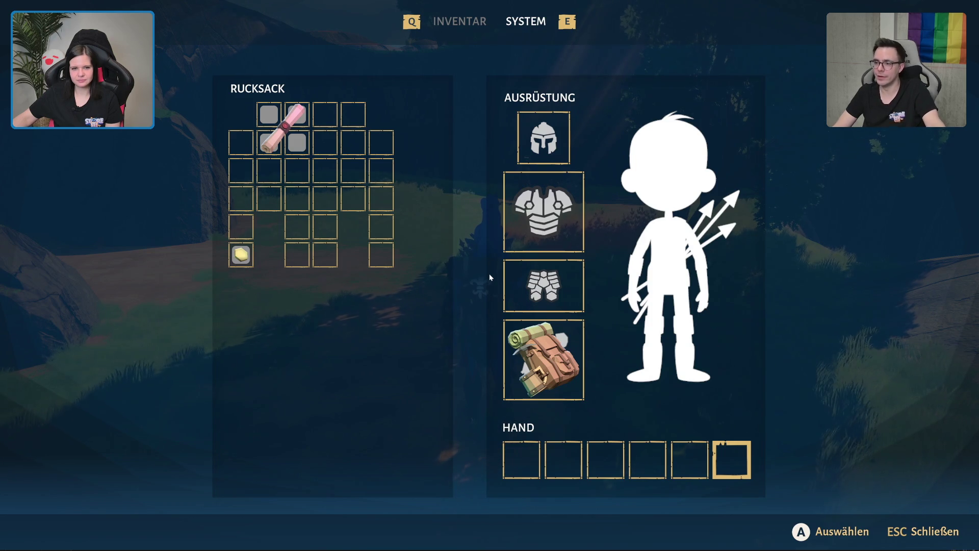
- Check the Testament der Gräfin aus den Hinterlanden scroll's options and return it to the Rucksack
mouse_move(277, 136)
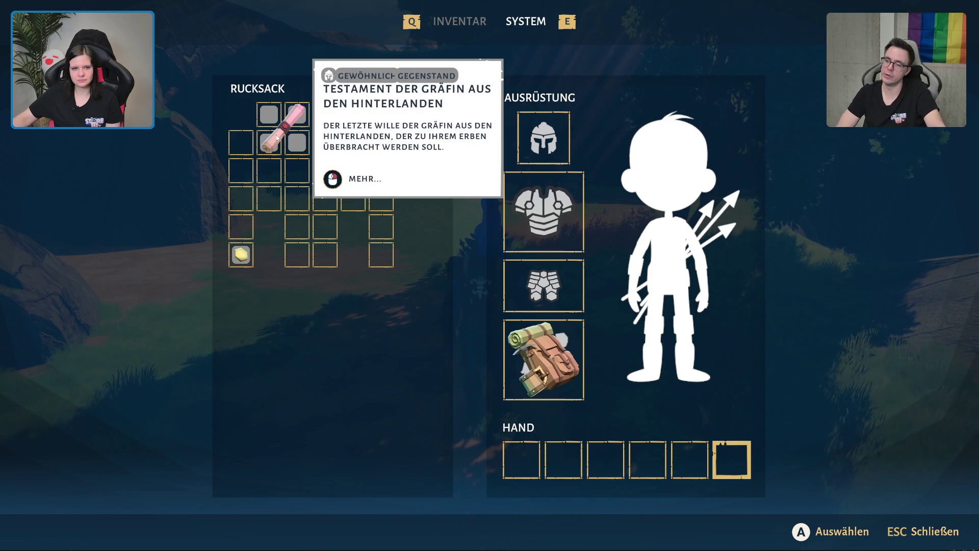
right_click(277, 136)
right_click(277, 138)
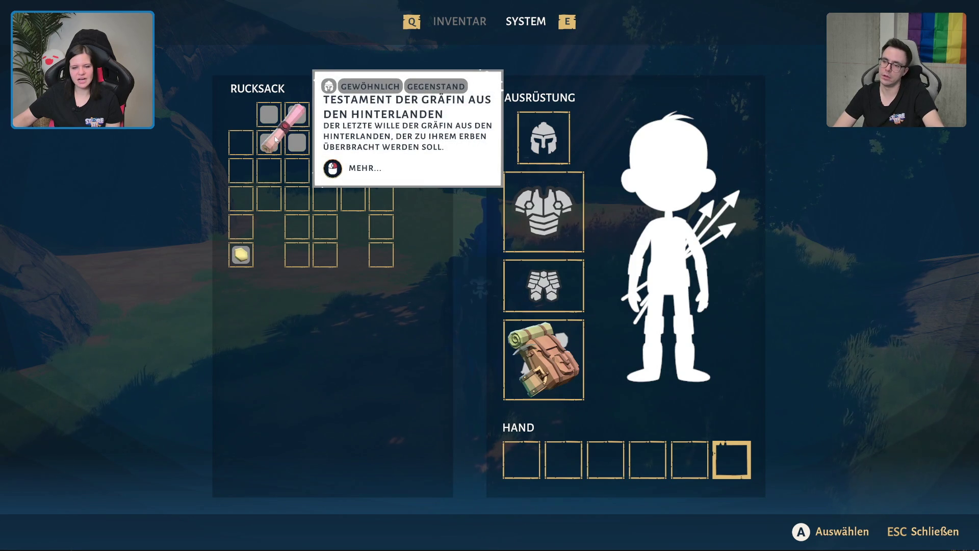
left_click(278, 147)
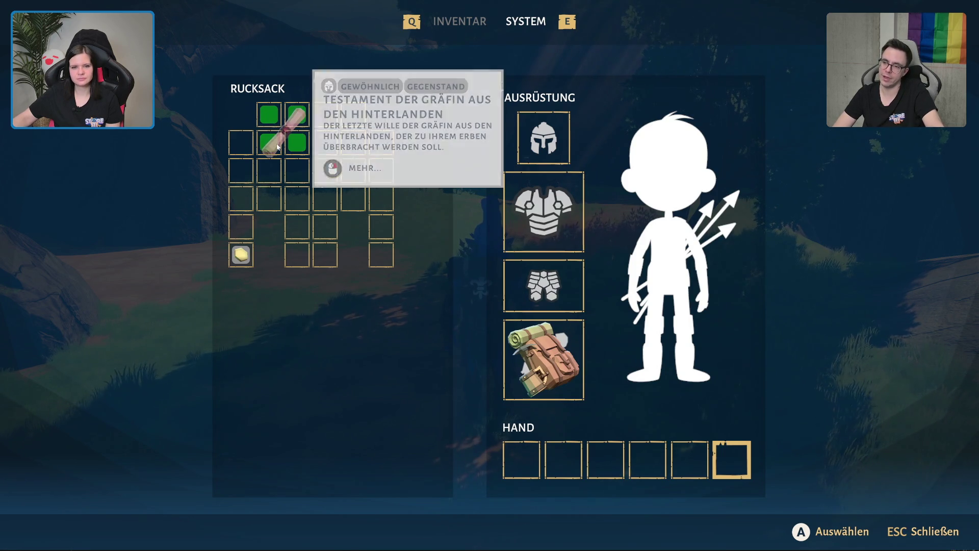
right_click(279, 148)
right_click(280, 150)
right_click(280, 150)
left_click(279, 151)
left_click(279, 151)
left_click(279, 151)
left_click(279, 152)
- Lift the scroll and set it back in the Rucksack several times, then close the inventory
right_click(279, 150)
right_click(279, 148)
left_click(278, 148)
left_click(278, 148)
left_click(278, 148)
left_click(279, 149)
left_click(278, 149)
left_click(278, 151)
left_click(276, 155)
left_click(276, 156)
key("Escape")
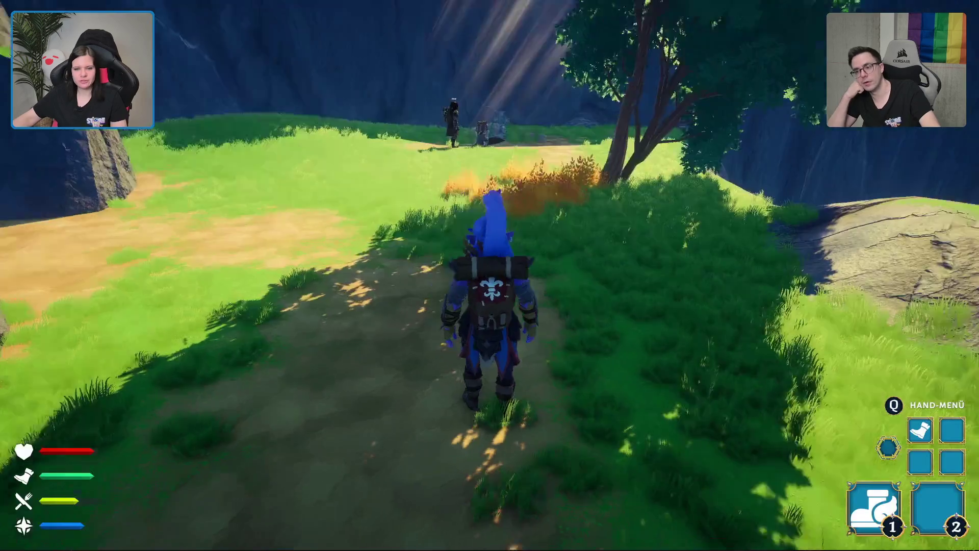
- Walk the character along the grassy path to the small wooden hut
key("w")
key("w")
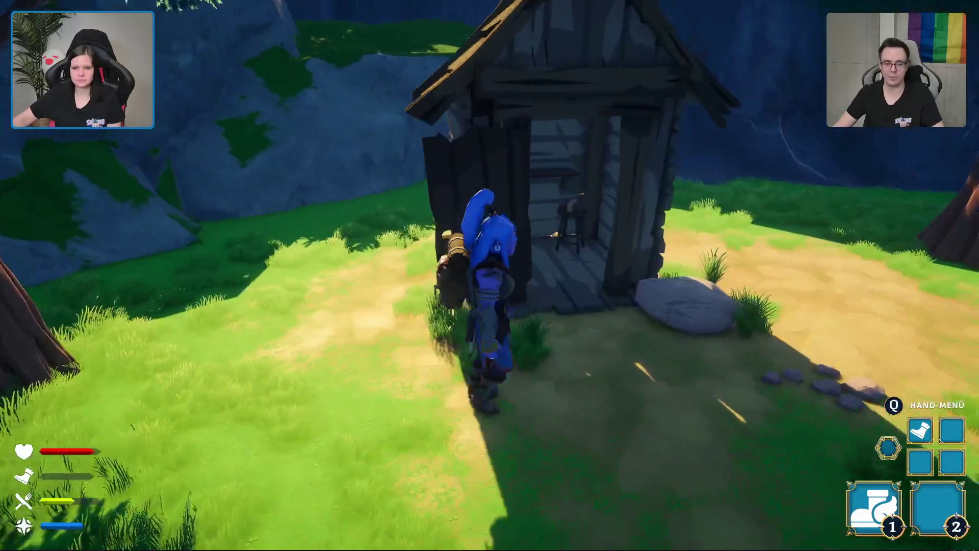
- Loot the hut chest's gold with Looten and drag its testament scroll into the Rucksack, then close it
key("e")
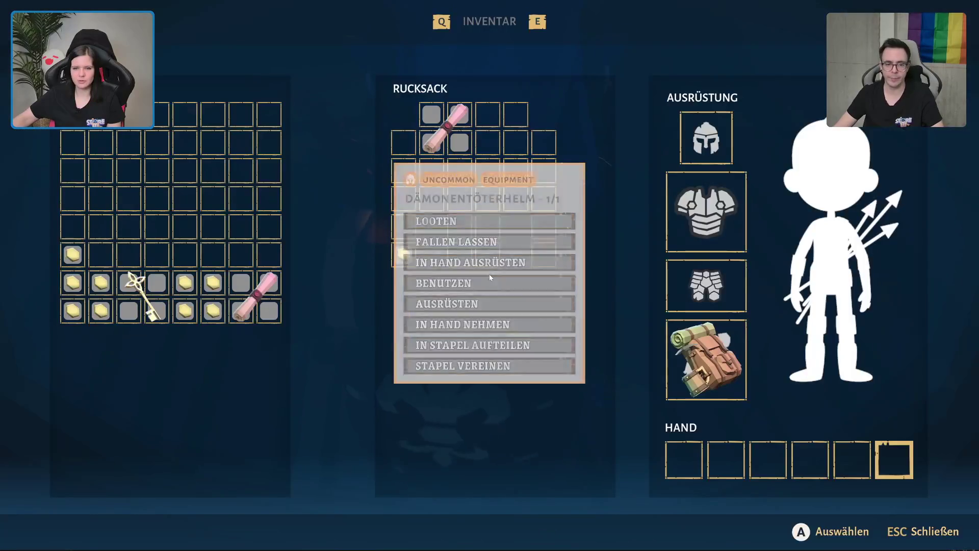
right_click(182, 314)
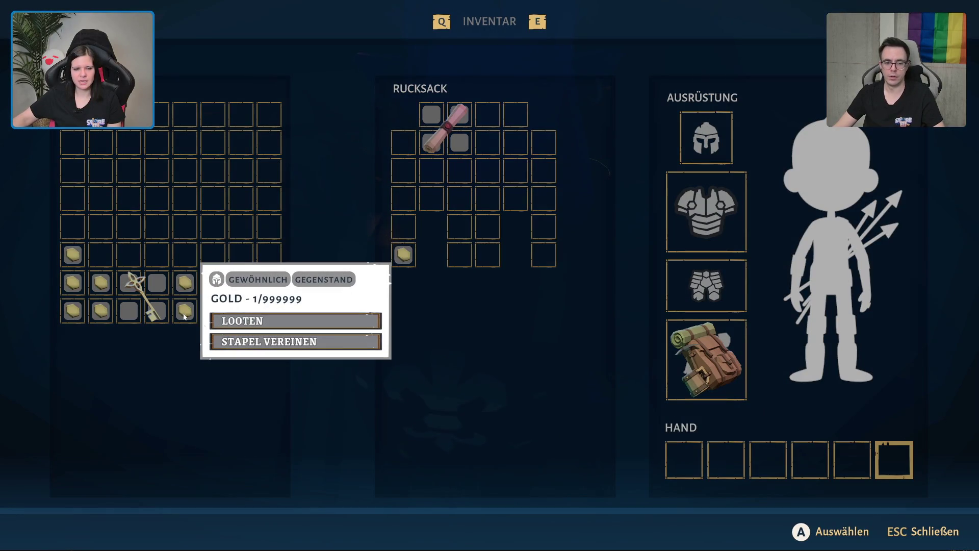
left_click(231, 340)
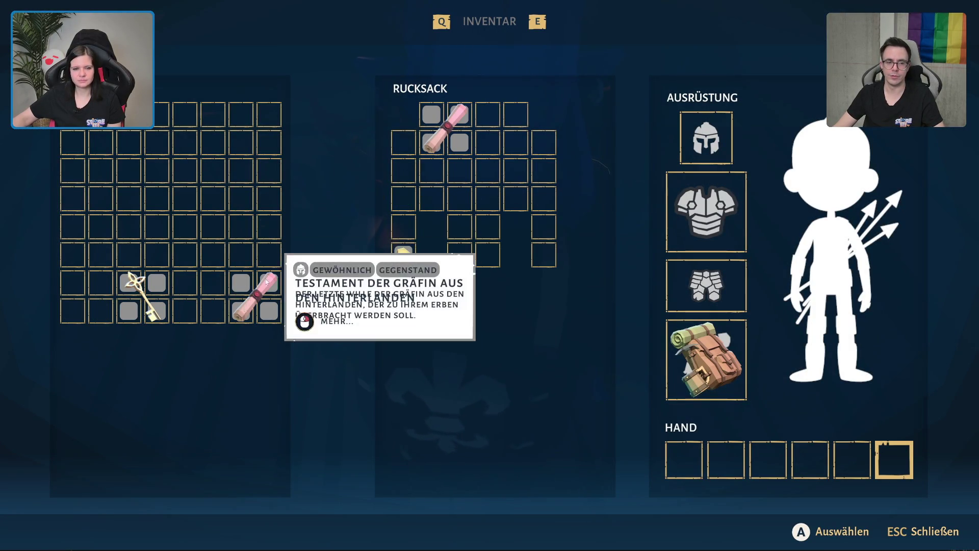
left_click_drag(250, 302, 501, 120)
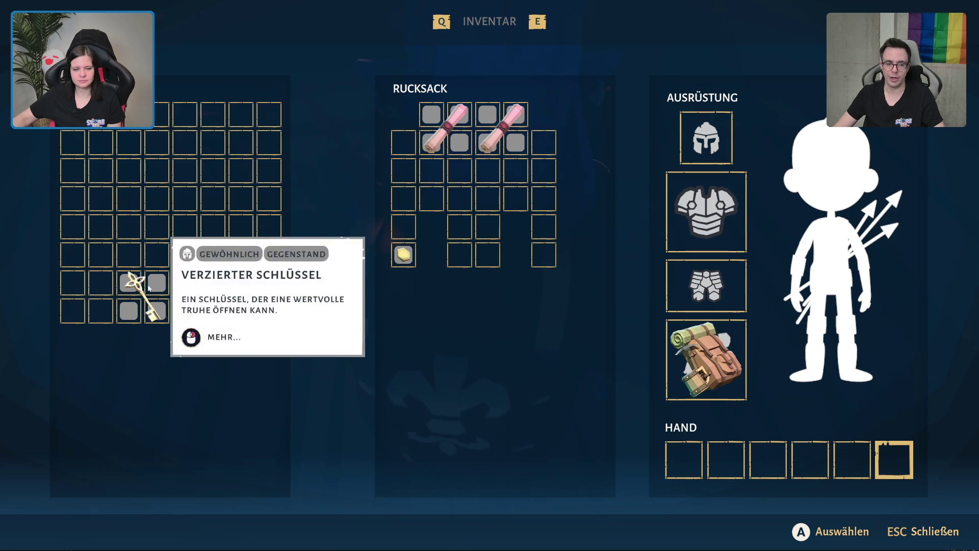
key("Escape")
- Walk out of the hut, over the covered bridge and through the rocky passage toward the ruins
key("w")
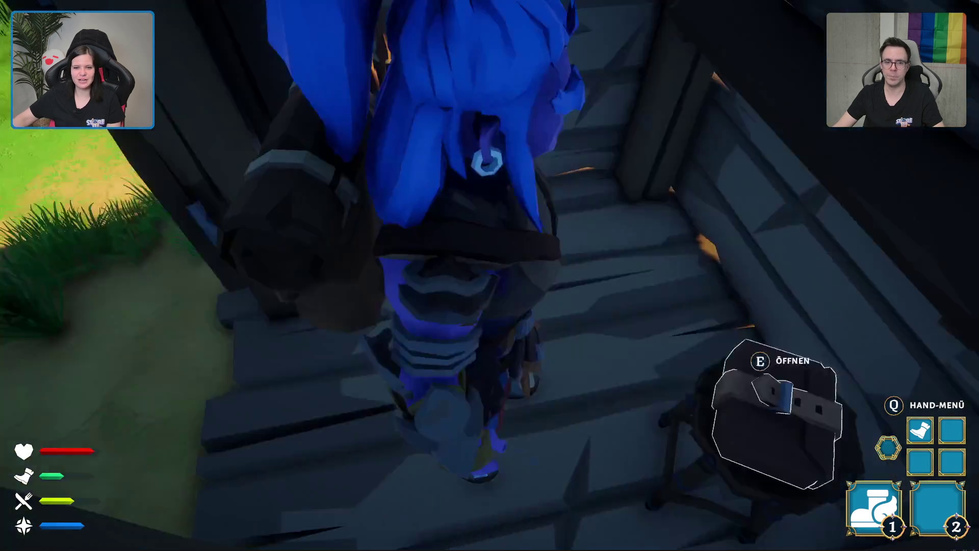
key("w")
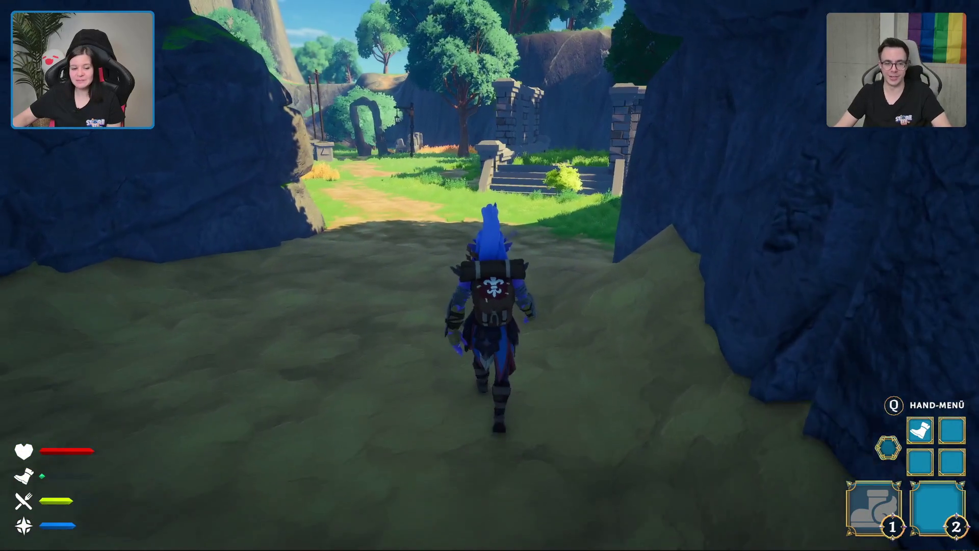
- Walk past the ruins into the palm-lined desert and open the small chest on the rock
key("w")
key("w")
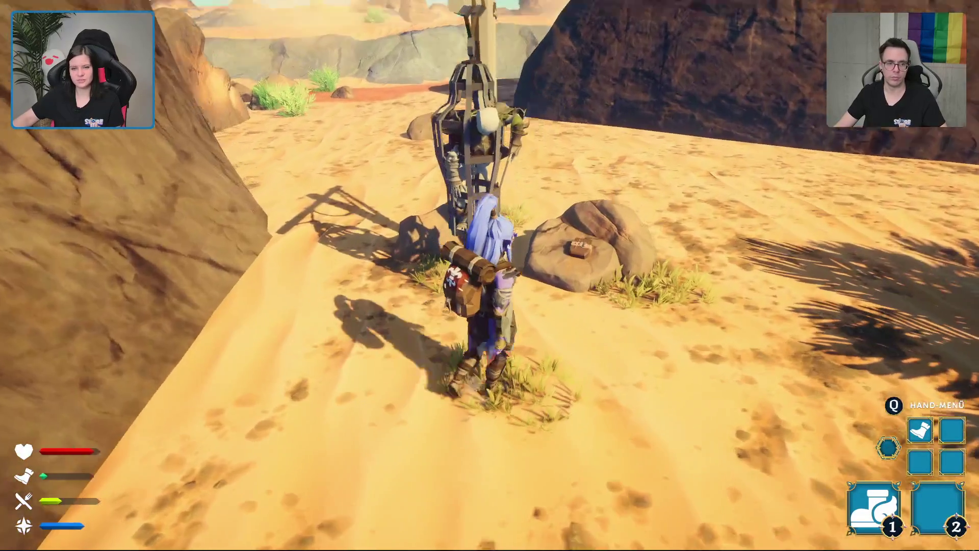
key("e")
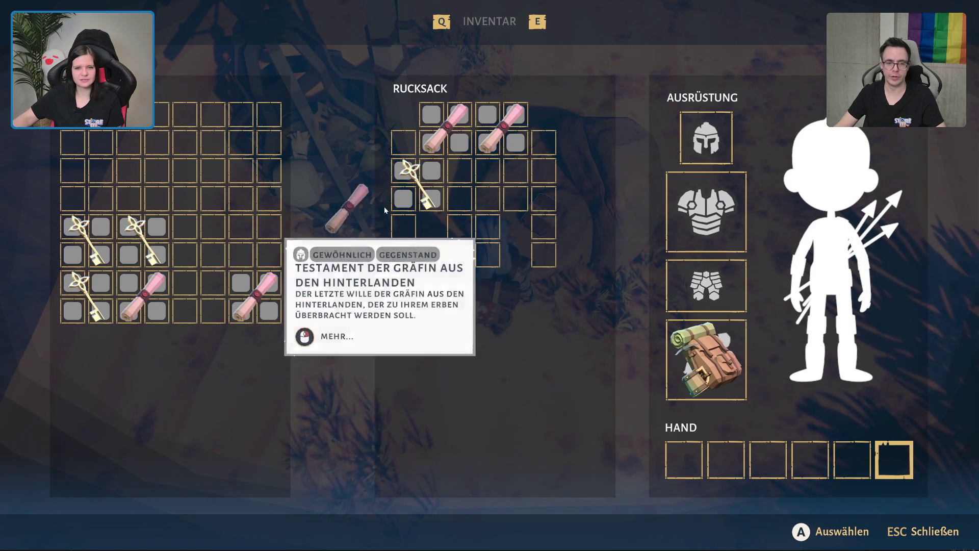
- Move the desert chest's testament scrolls into the Rucksack, leaving the keys, then close the inventory
left_click(199, 296)
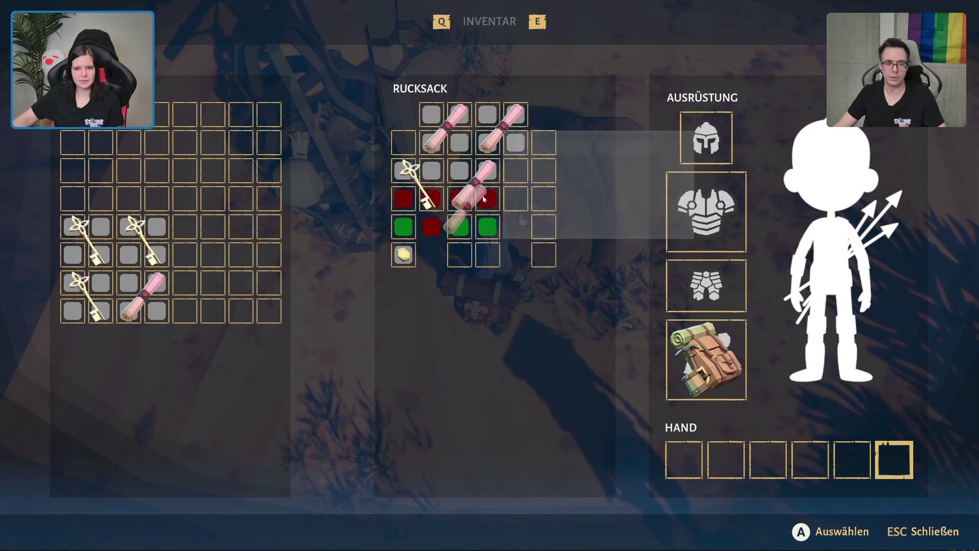
left_click(521, 182)
left_click(143, 295)
right_click(492, 245)
key("Escape")
key("Escape")
- Run across the sand, jump over the rock ledge and follow the oasis shore to the cliff
key("w")
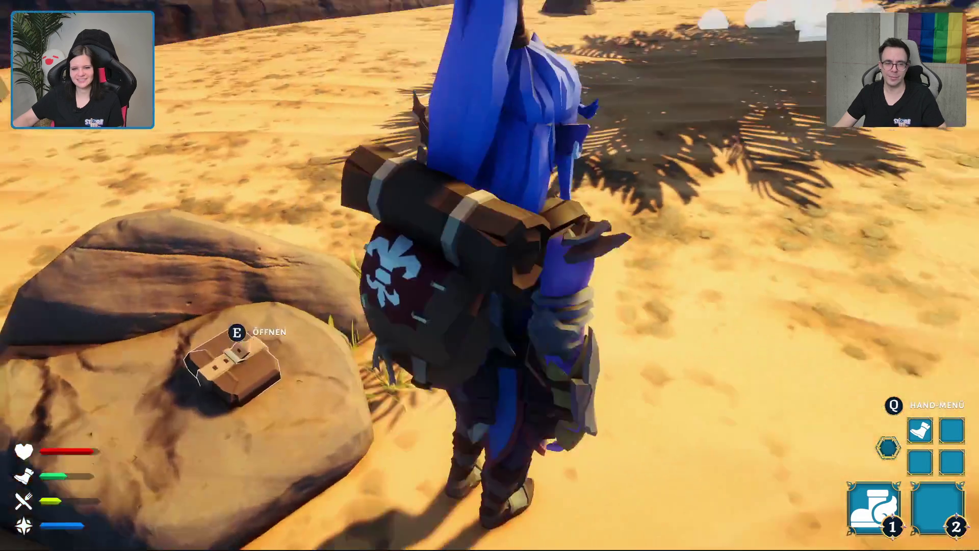
key("s")
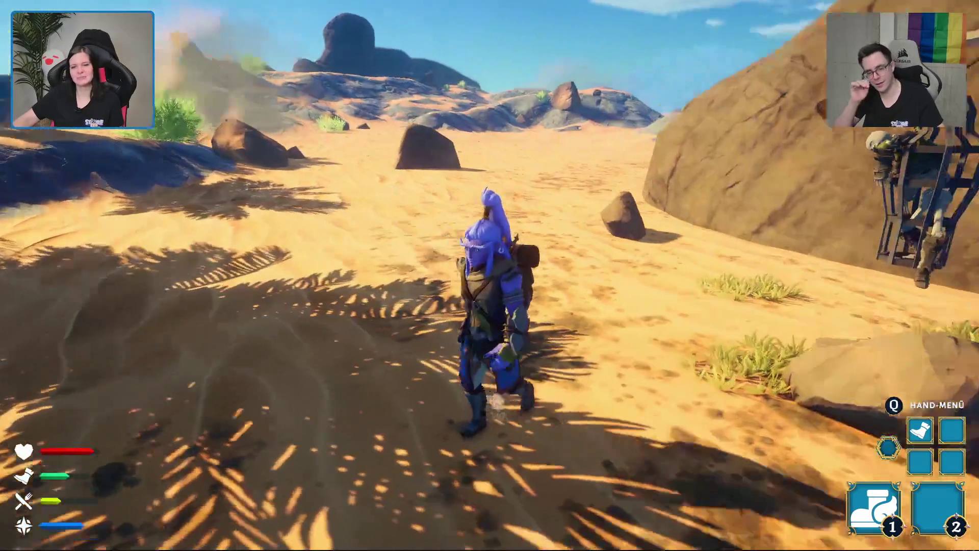
key("w")
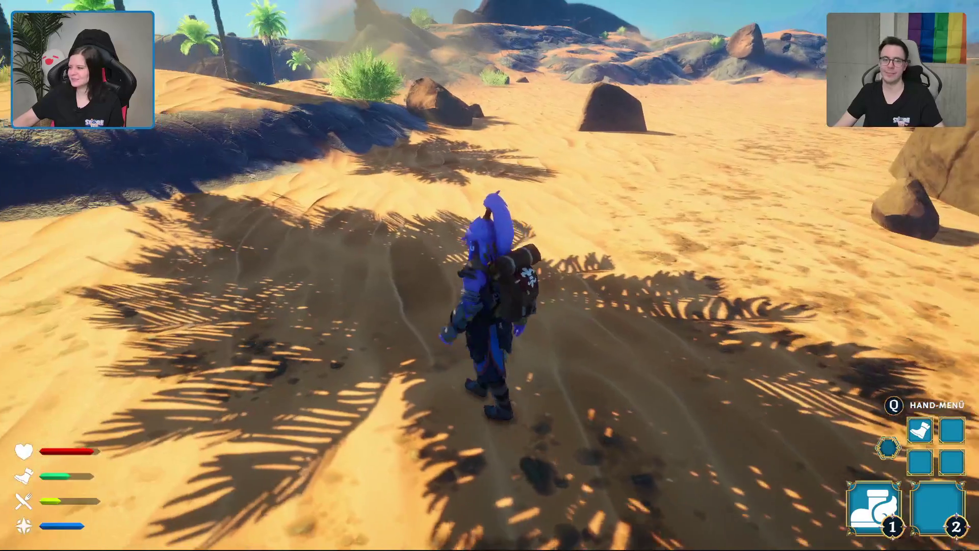
key("w")
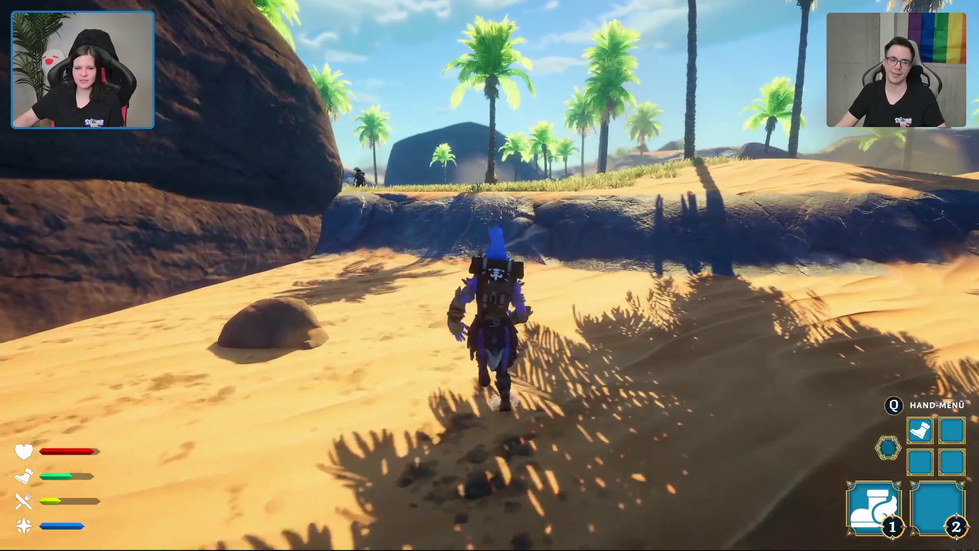
key("space")
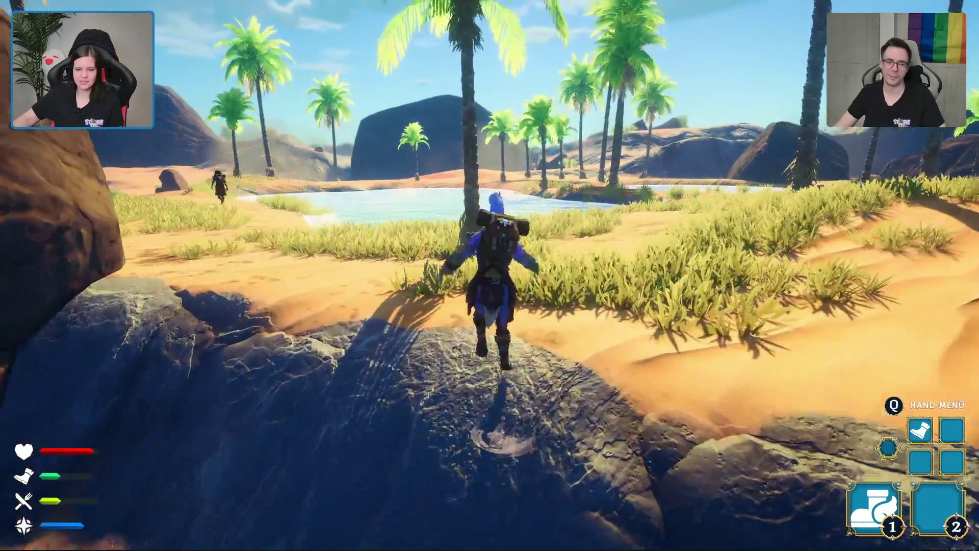
key("w")
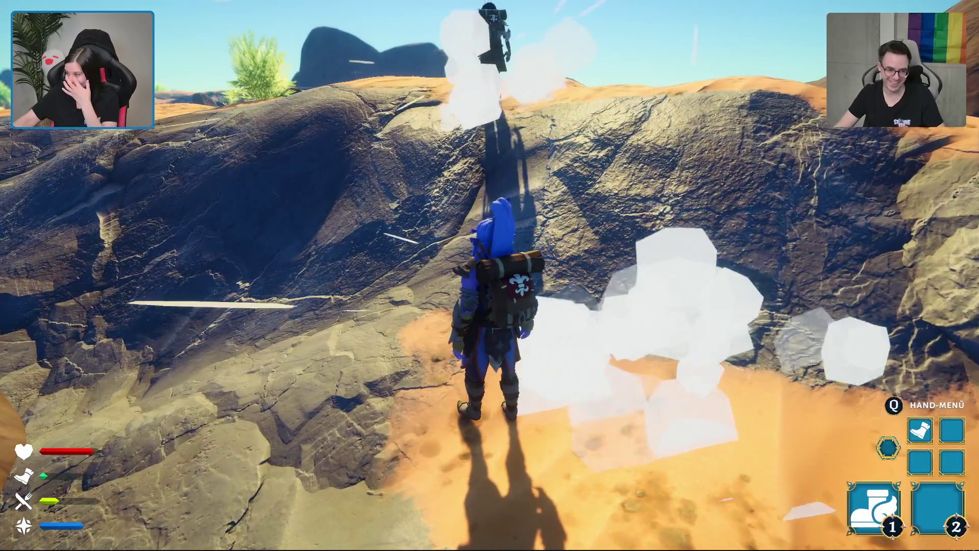
- Climb the rock ridge and run along the dune crest beside the other player
key("w")
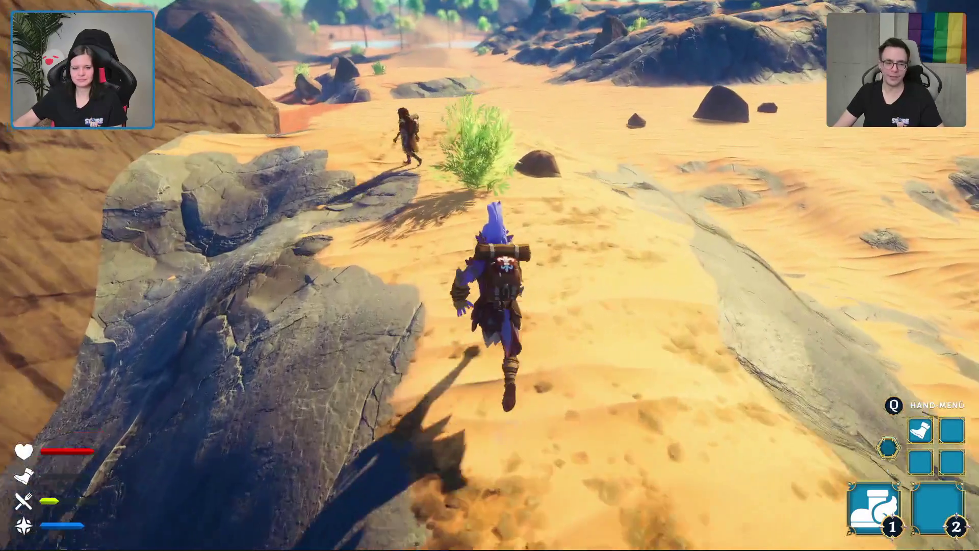
key("w")
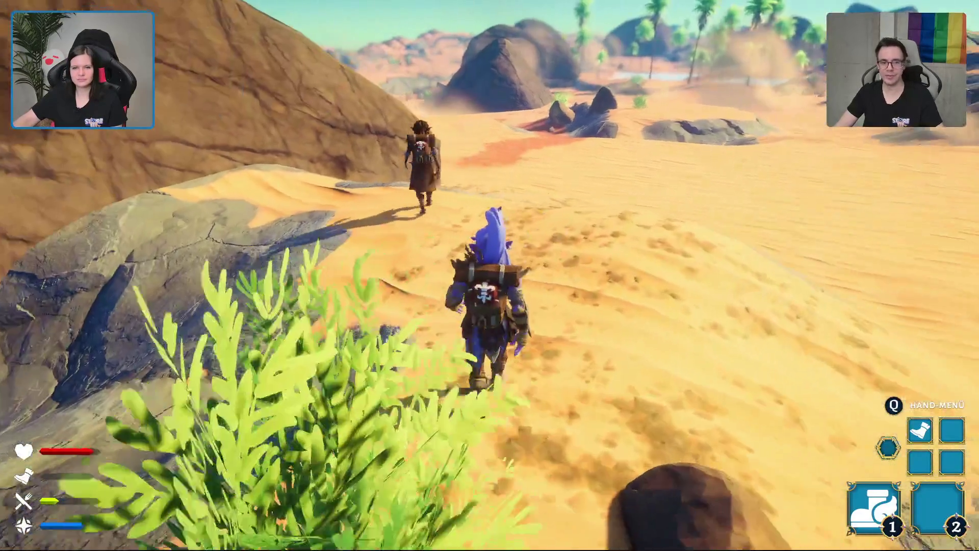
key("w")
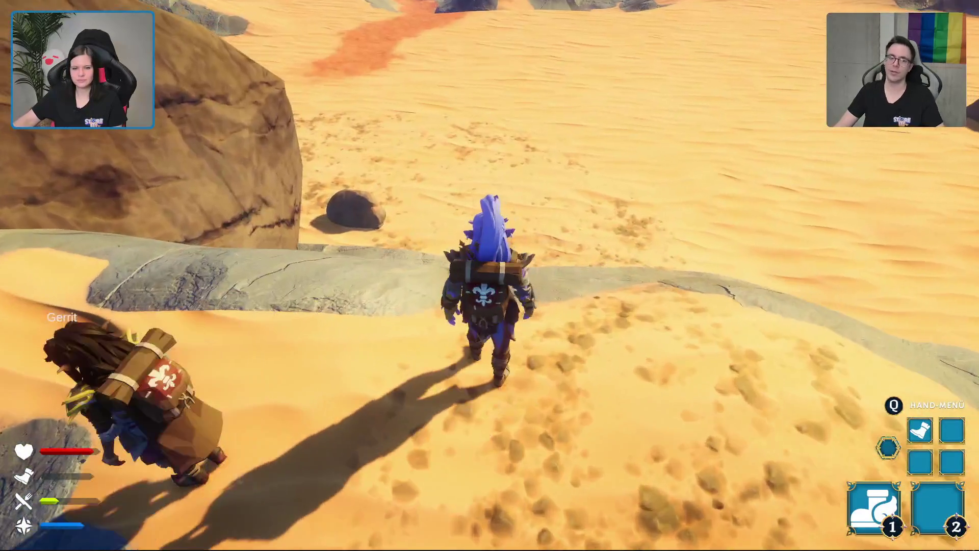
key("w")
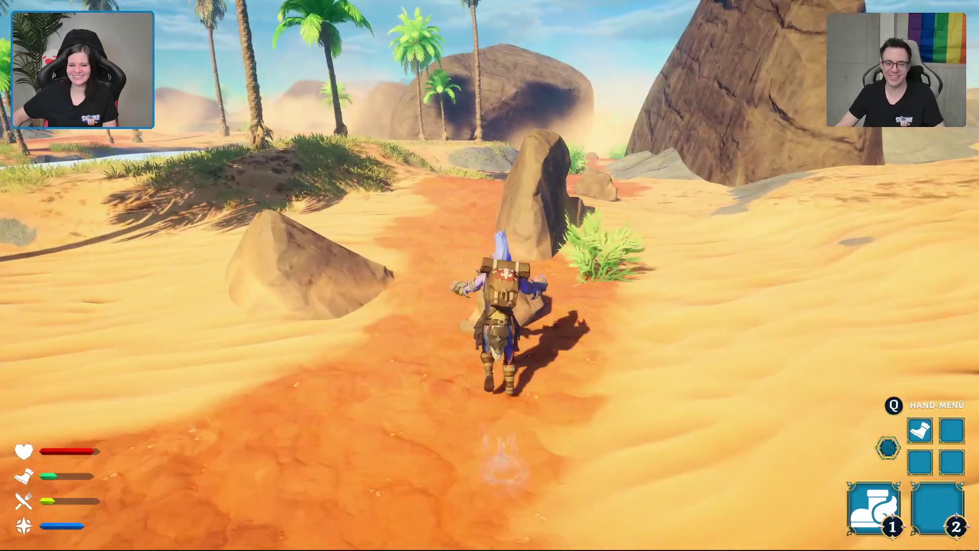
- Run along the red sand path, pausing to recover stamina, then sprint into open desert
key("w")
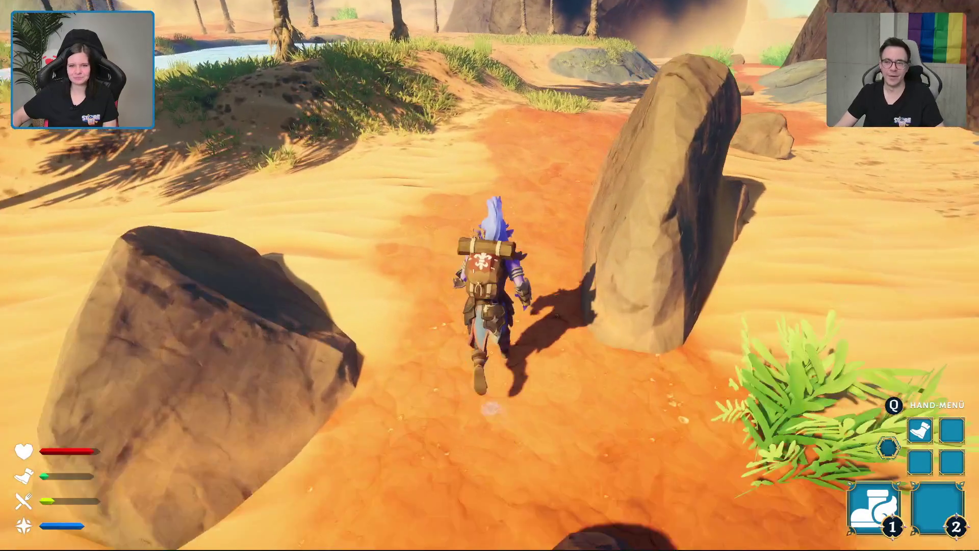
key("w")
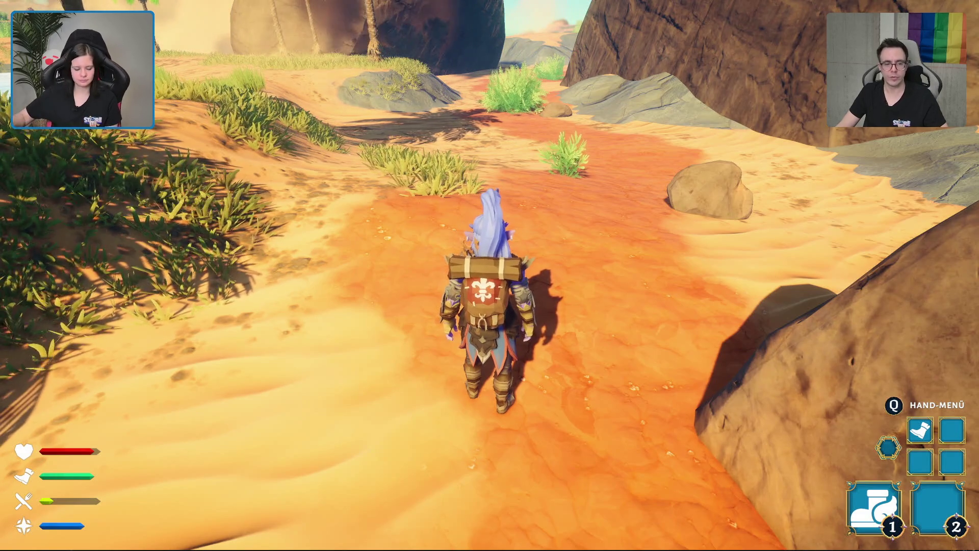
key("w")
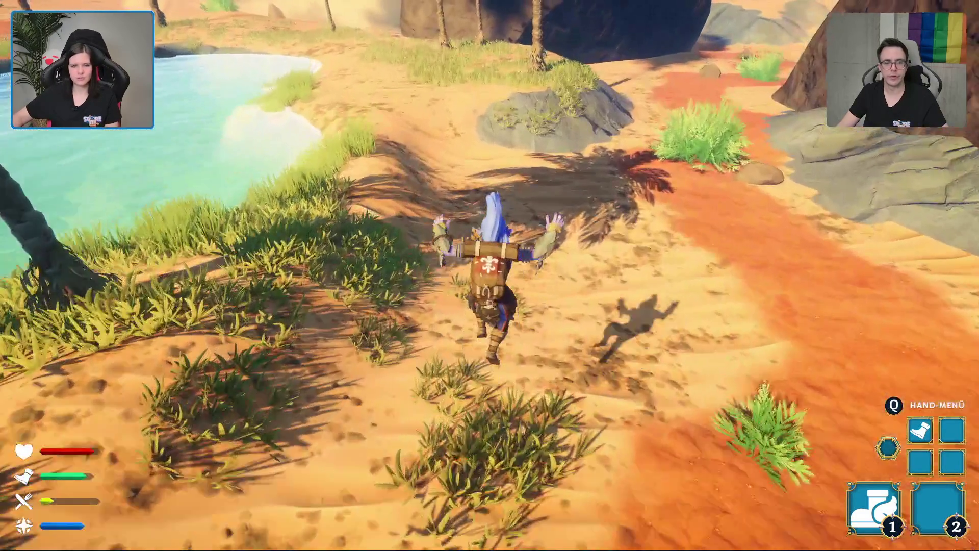
key("w")
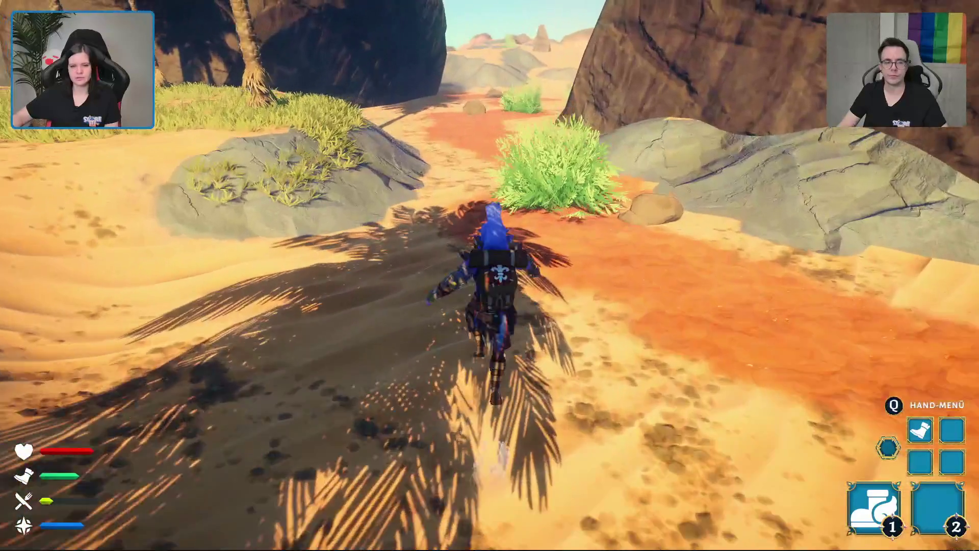
key("w")
key("w")
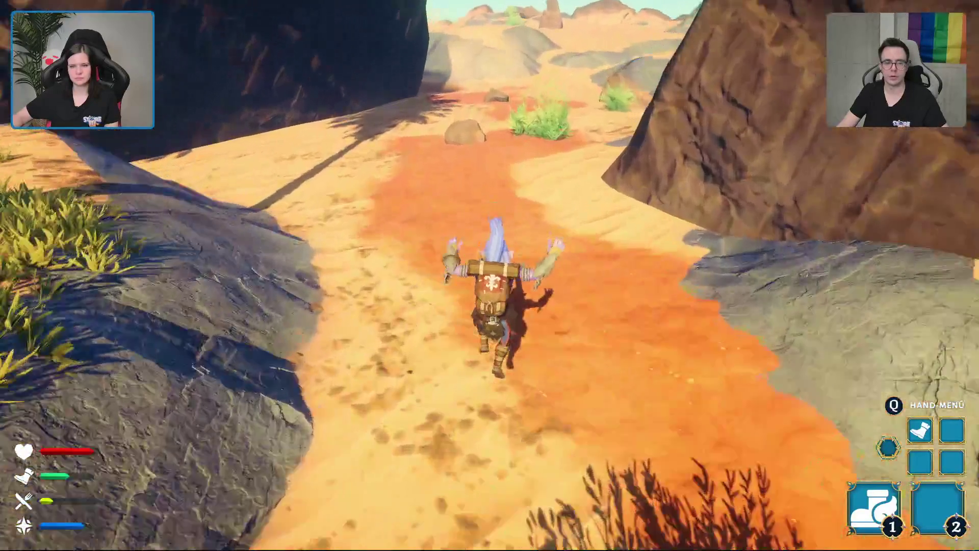
key("w")
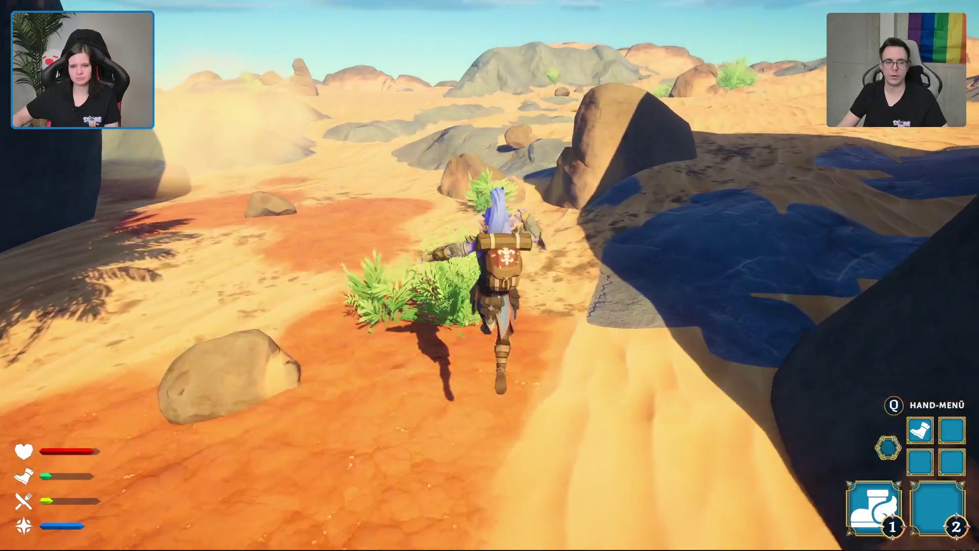
key("w")
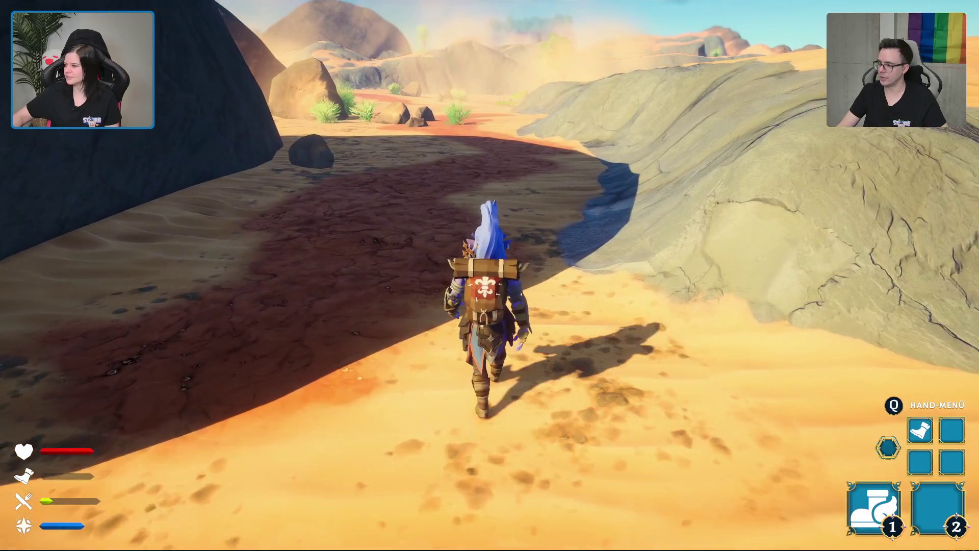
- Walk through the shaded stretch, past the rocks, and on toward the lantern post
key("w")
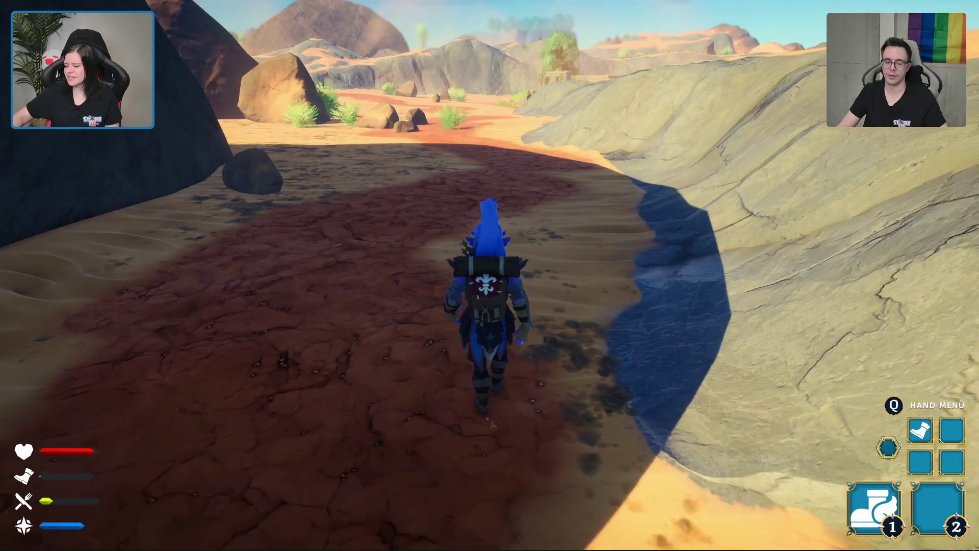
key("w")
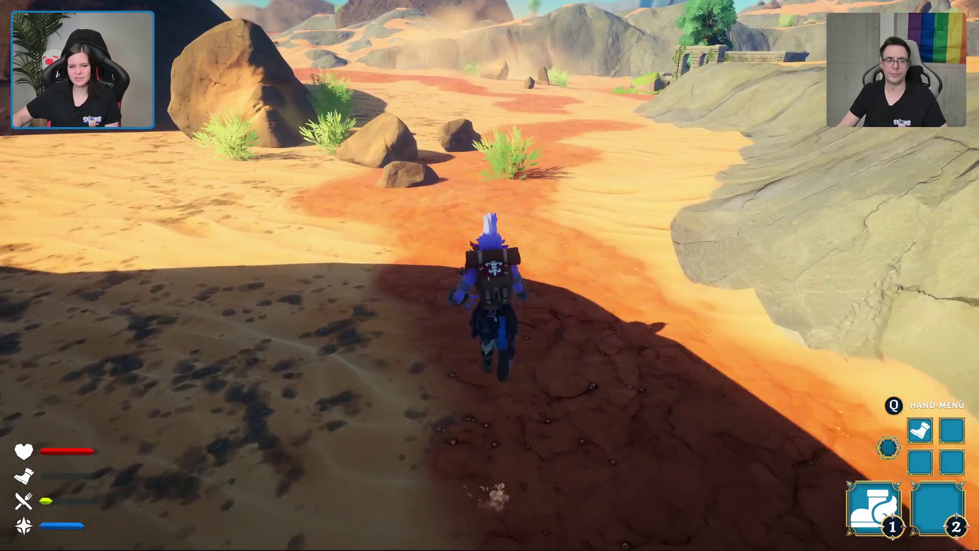
key("w")
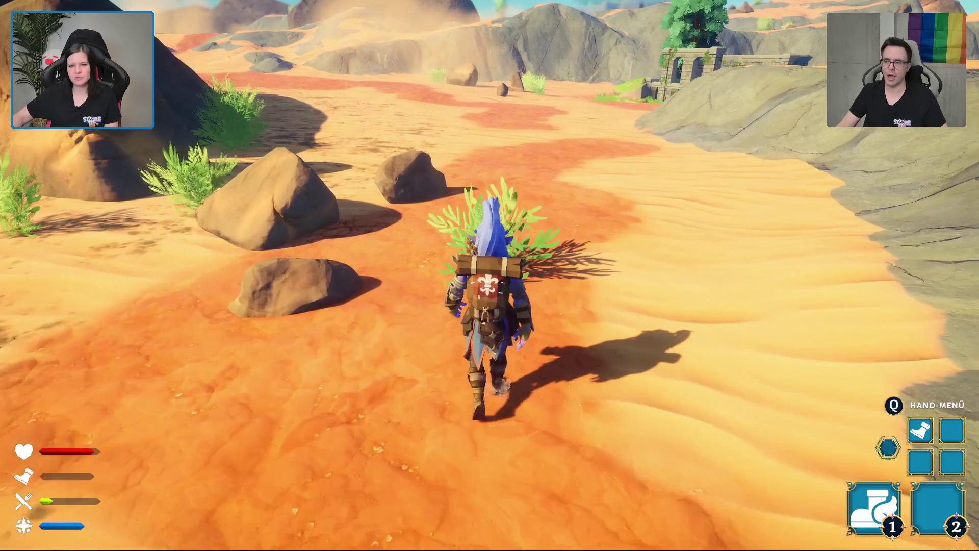
key("a")
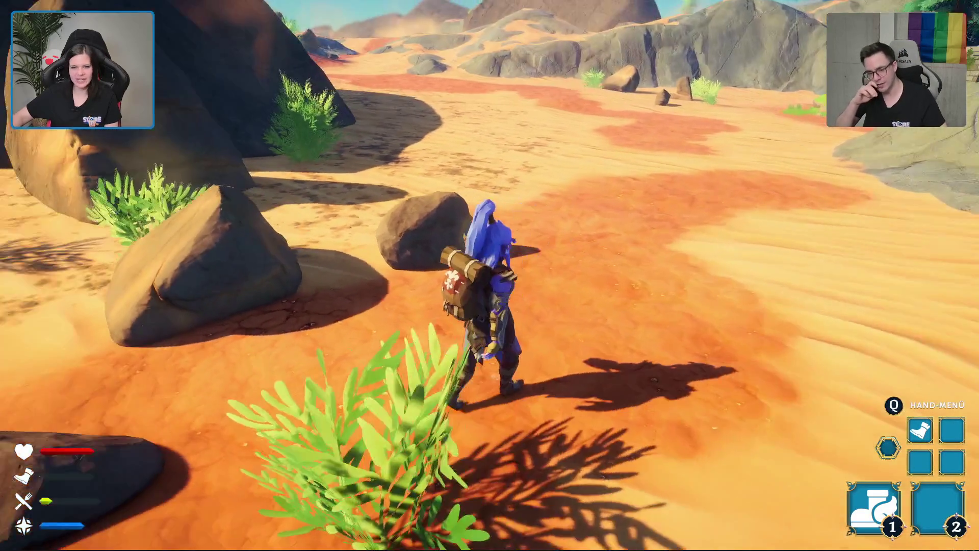
key("w")
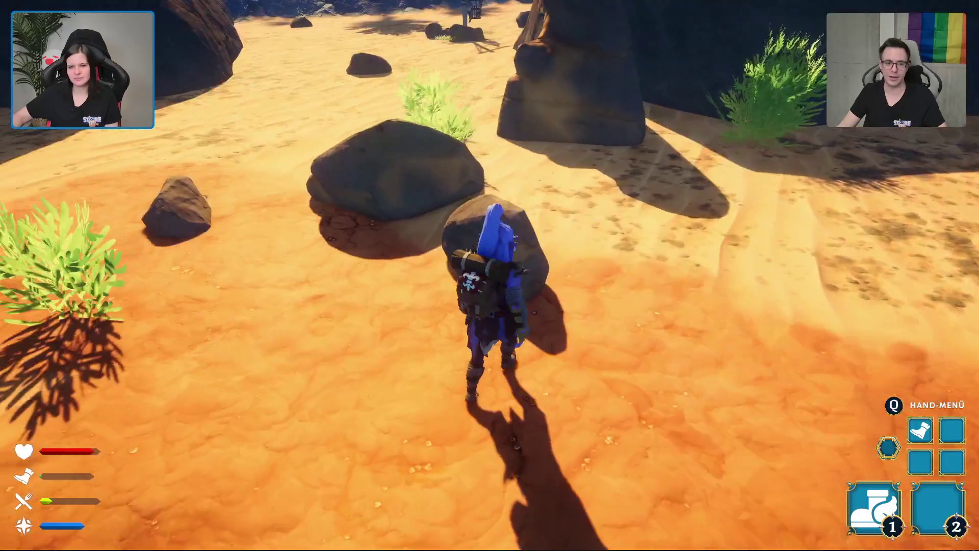
key("w")
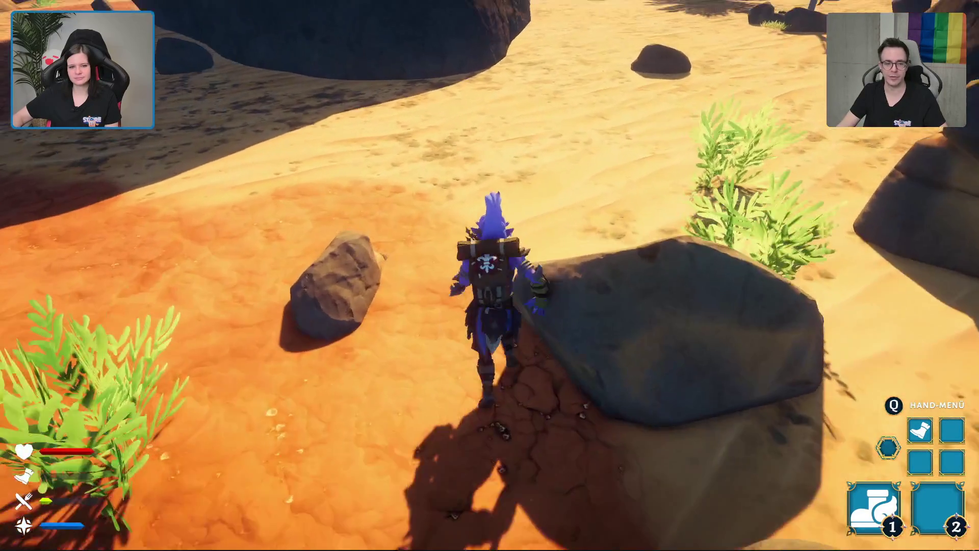
key("w")
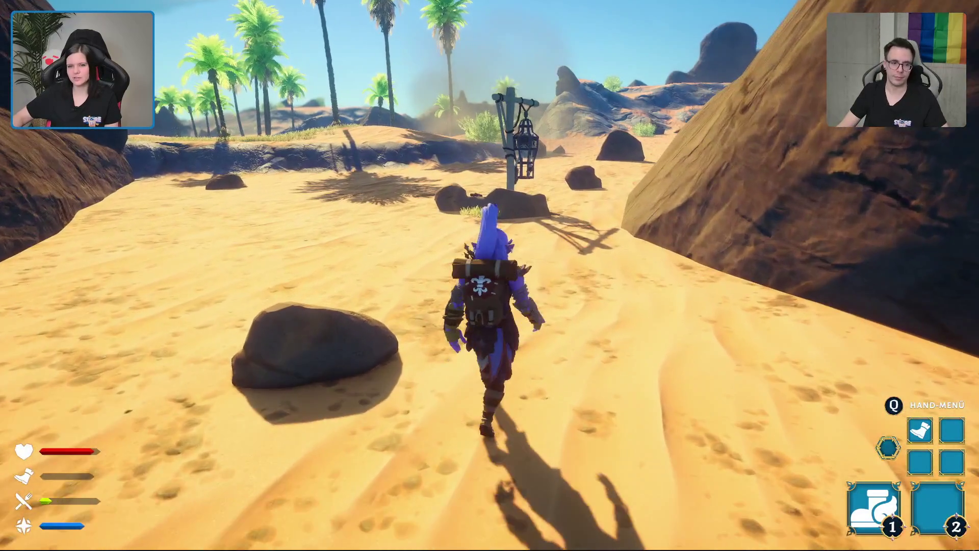
- Walk past the lantern post to the hanging cage, then open and close the key chest on the boulder
key("w")
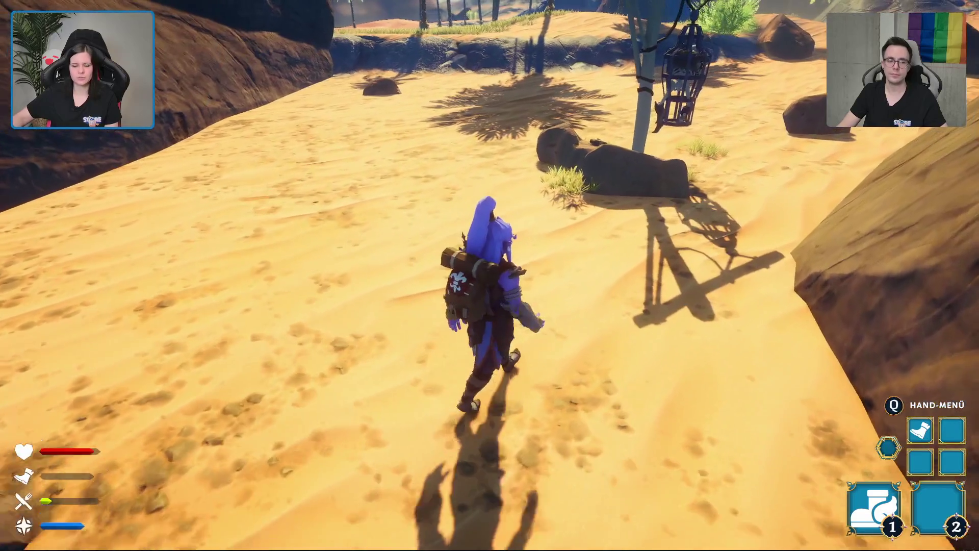
key("w")
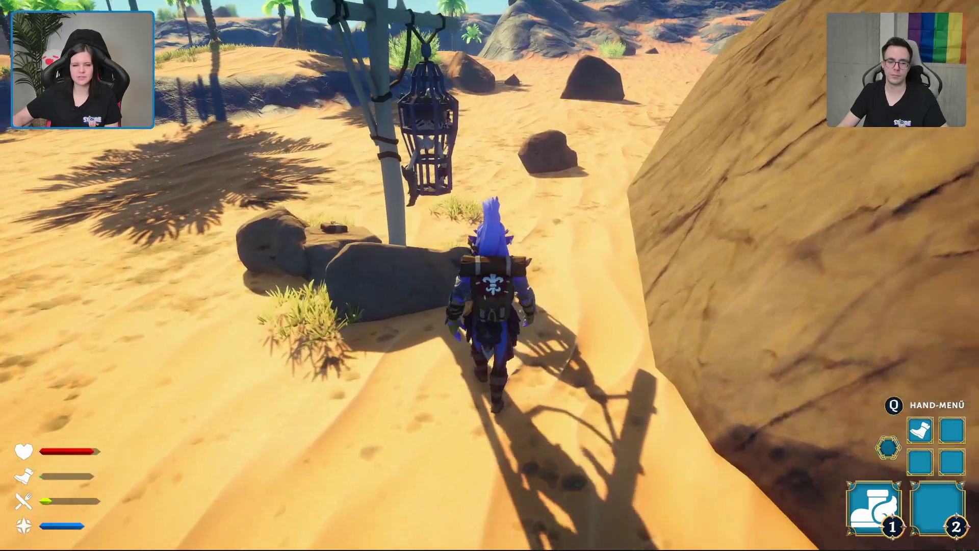
key("w")
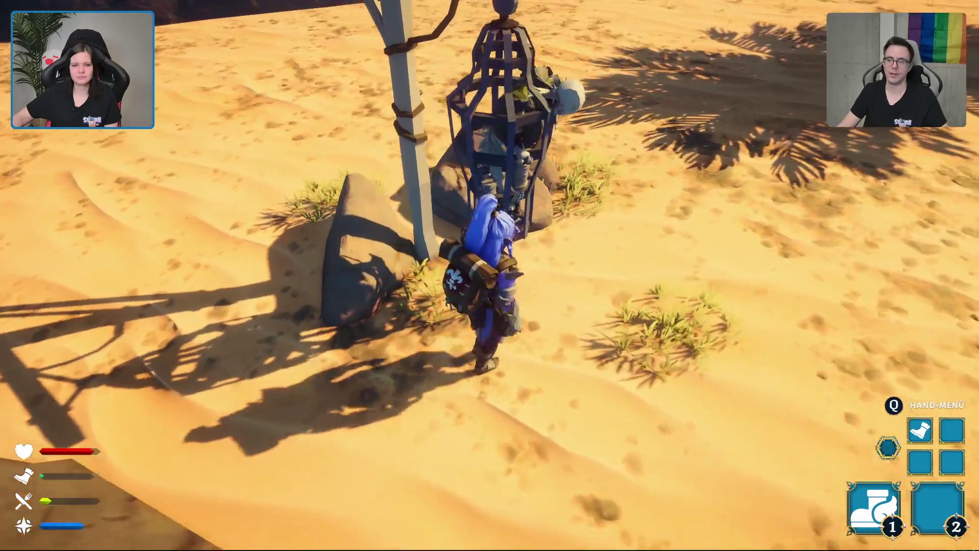
key("w")
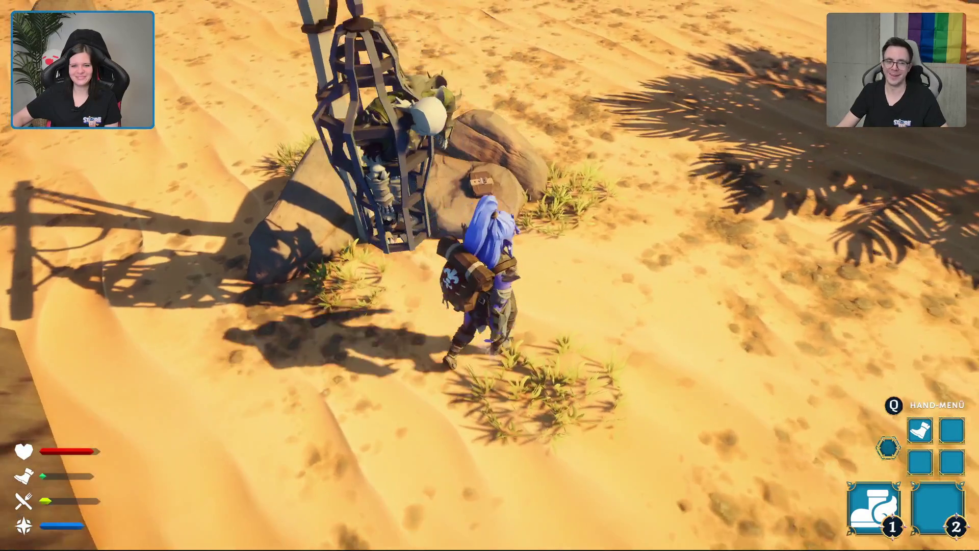
key("e")
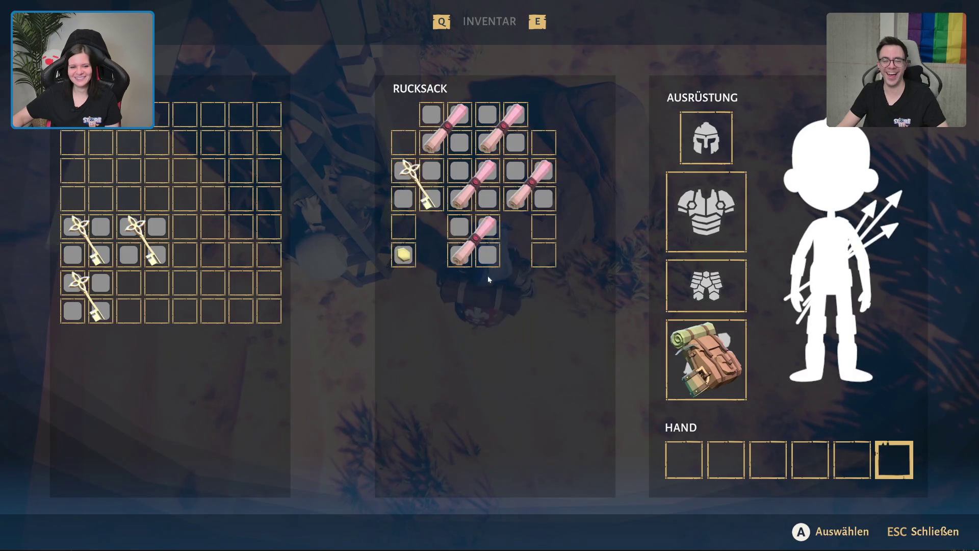
key("Escape")
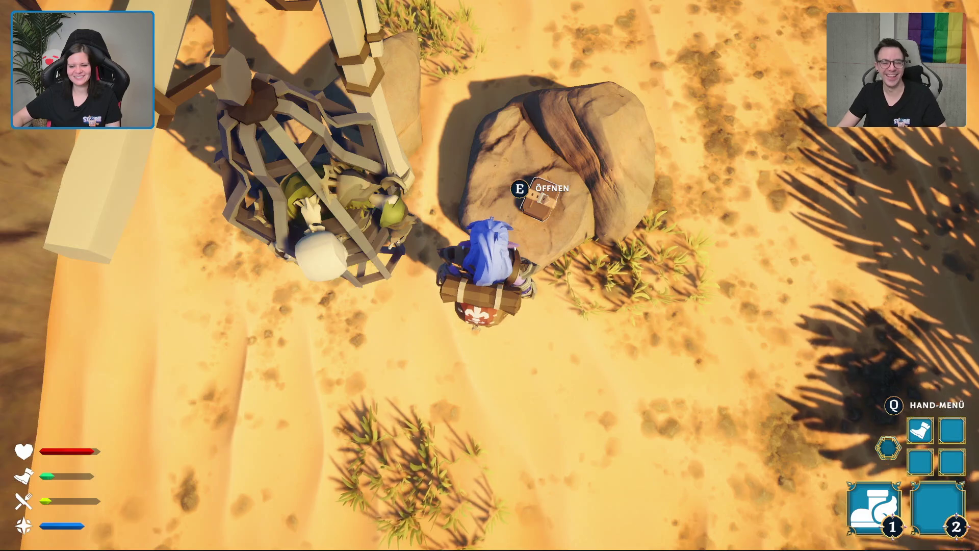